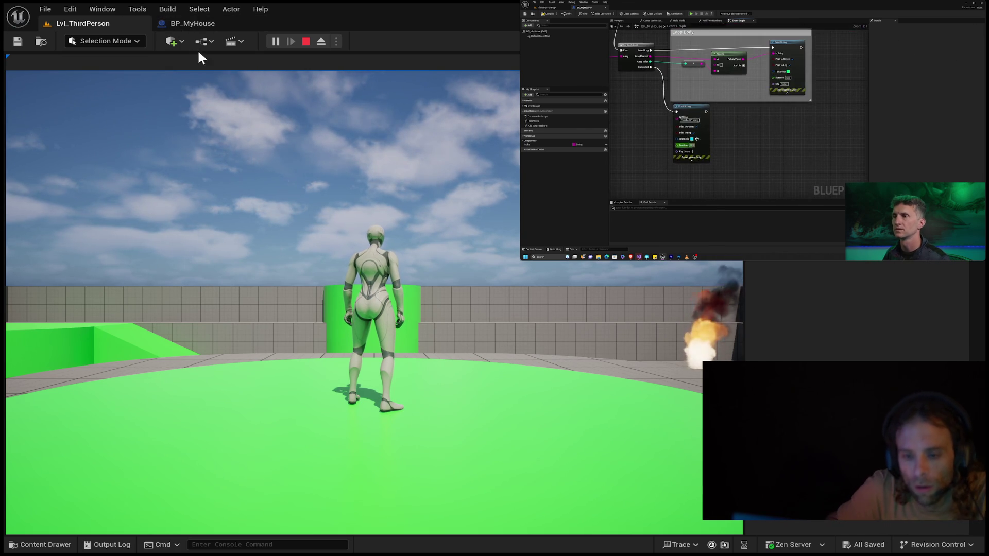
Step: Return to the BP_MyHouse event graph and pan down to the lower array-printing node cluster
left_click(183, 23)
scroll(350, 257, "down", 3)
scroll(345, 322, "down", 4)
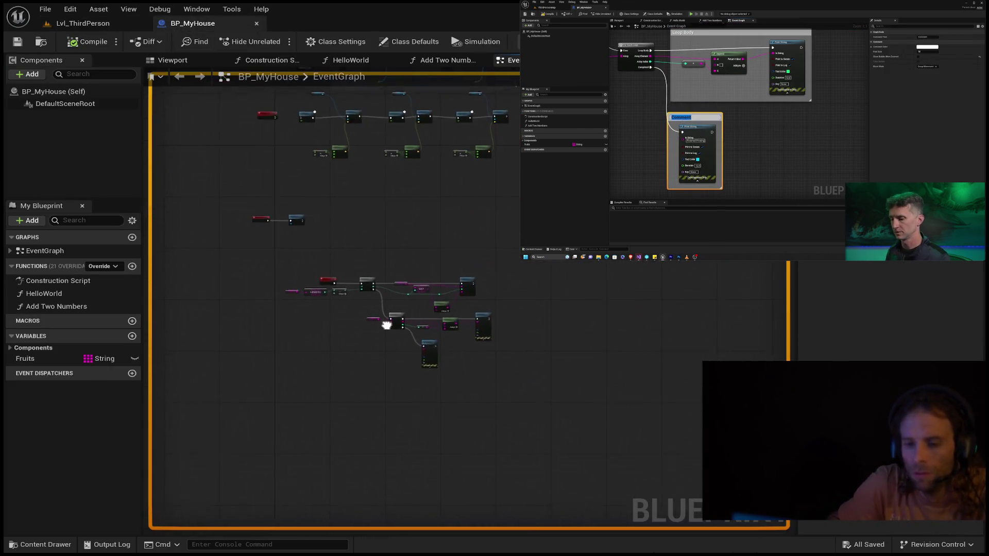
left_click_drag(386, 342, 349, 409)
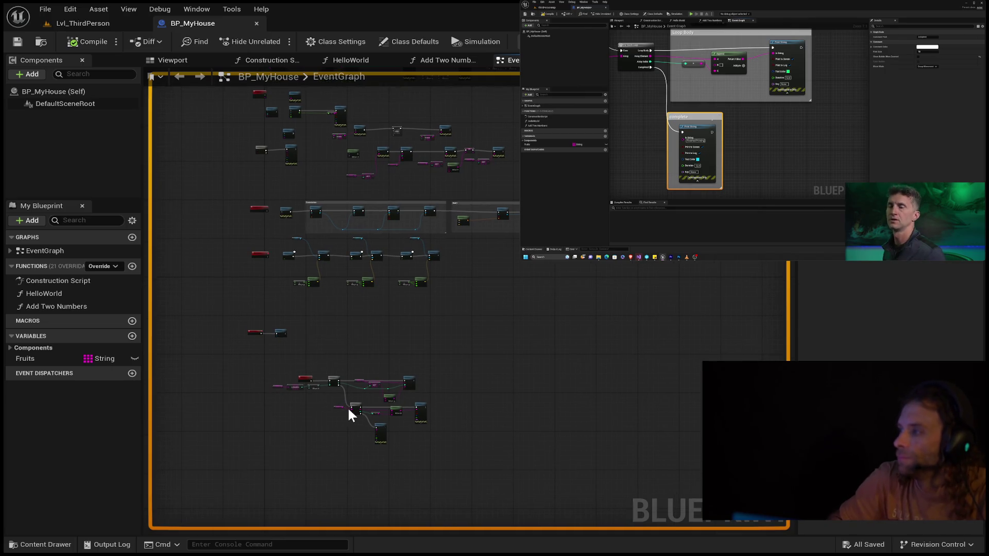
mouse_move(456, 332)
left_mouse_down()
mouse_move(368, 423)
mouse_move(326, 449)
left_mouse_up()
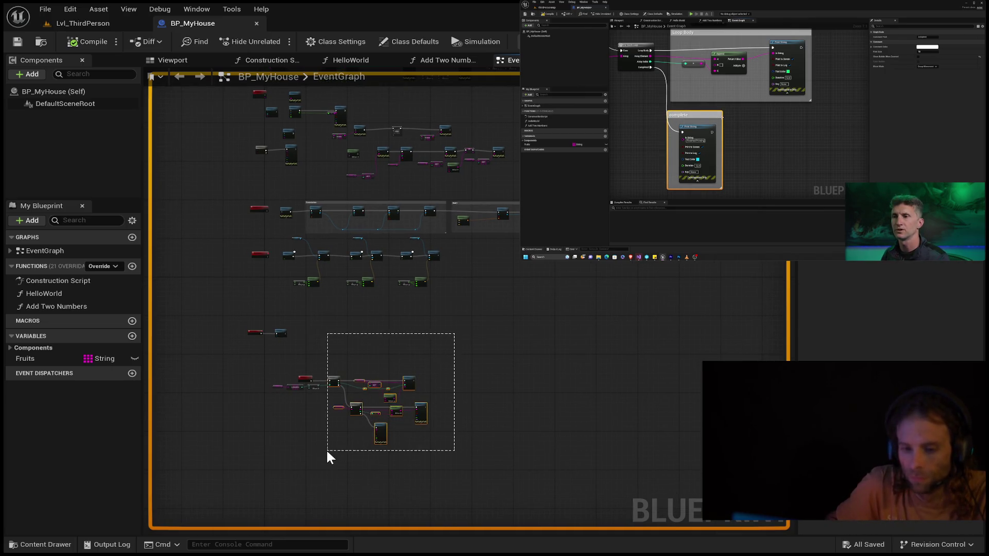
left_click(546, 356)
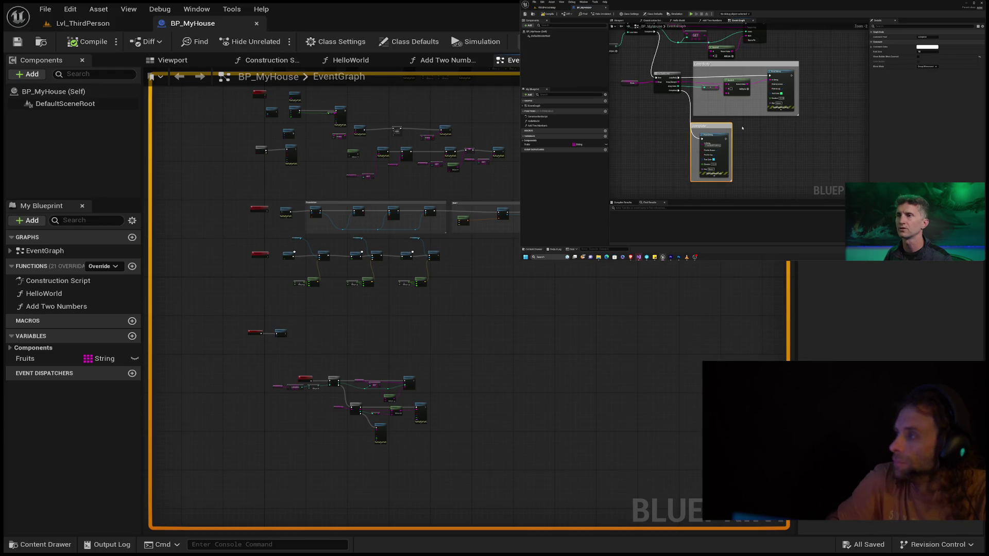
mouse_move(761, 142)
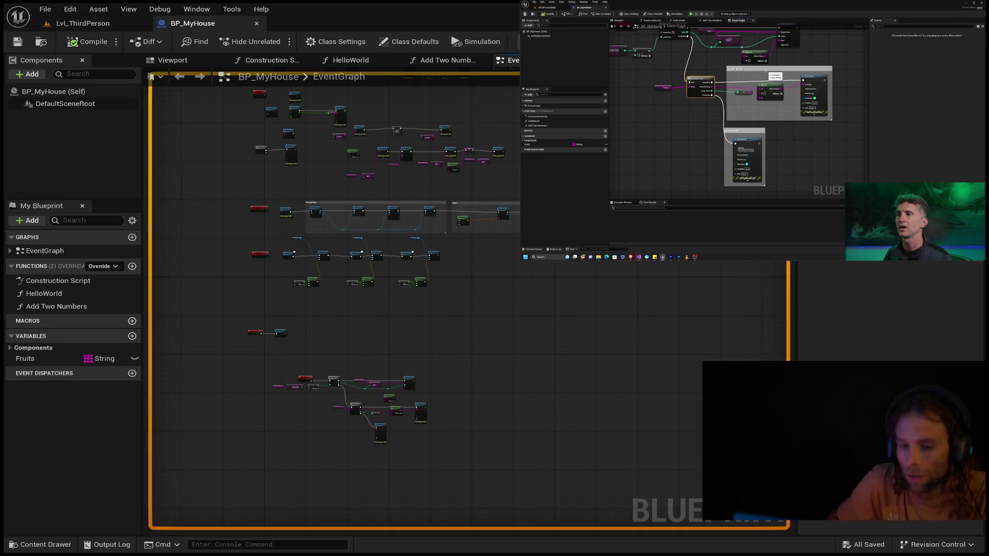
left_click_drag(418, 457, 424, 396)
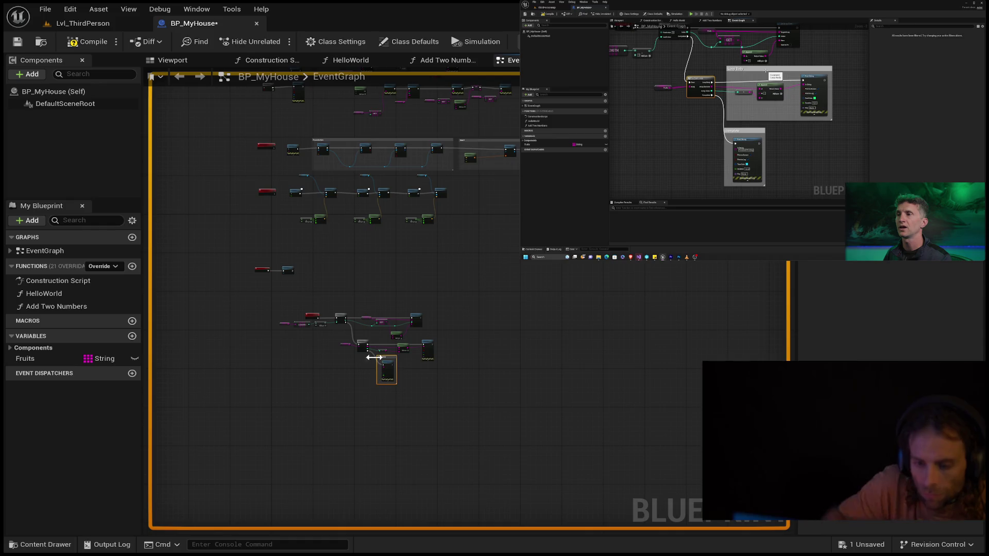
Step: Enlarge the Complete comment and reposition its Print String node inside it
scroll(381, 382, "up", 7)
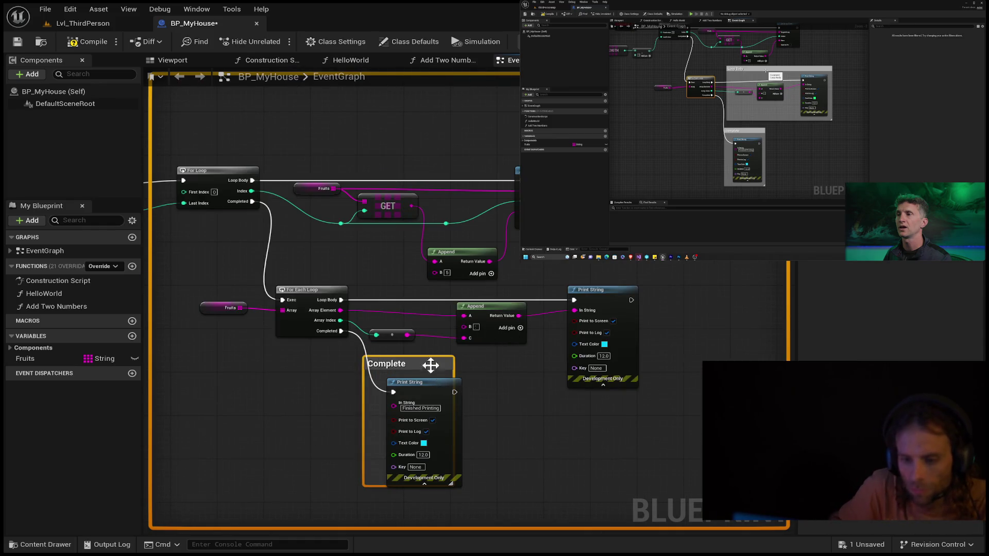
mouse_move(432, 396)
left_mouse_down()
mouse_move(413, 384)
mouse_move(426, 345)
mouse_move(429, 366)
left_mouse_up()
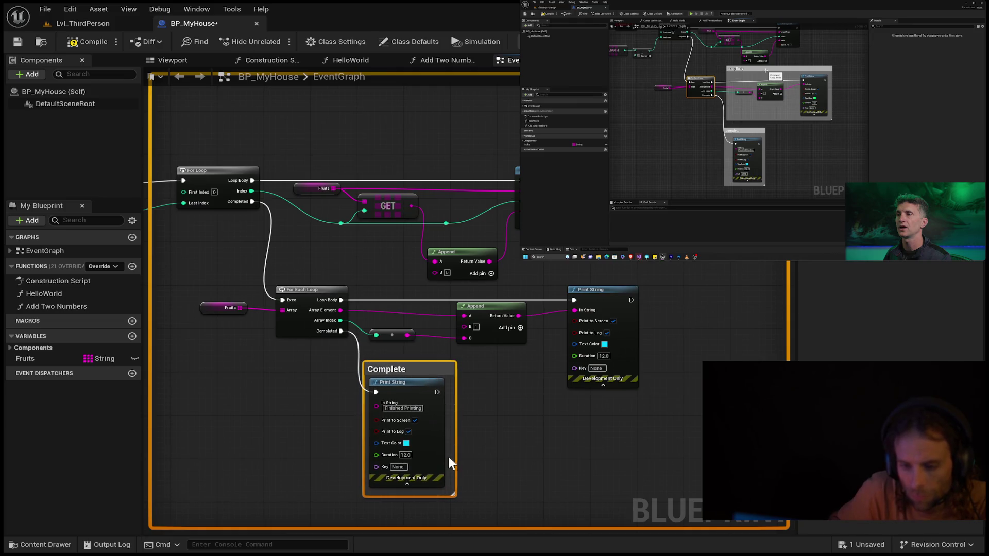
mouse_move(453, 496)
left_mouse_down()
mouse_move(541, 520)
mouse_move(525, 511)
left_mouse_up()
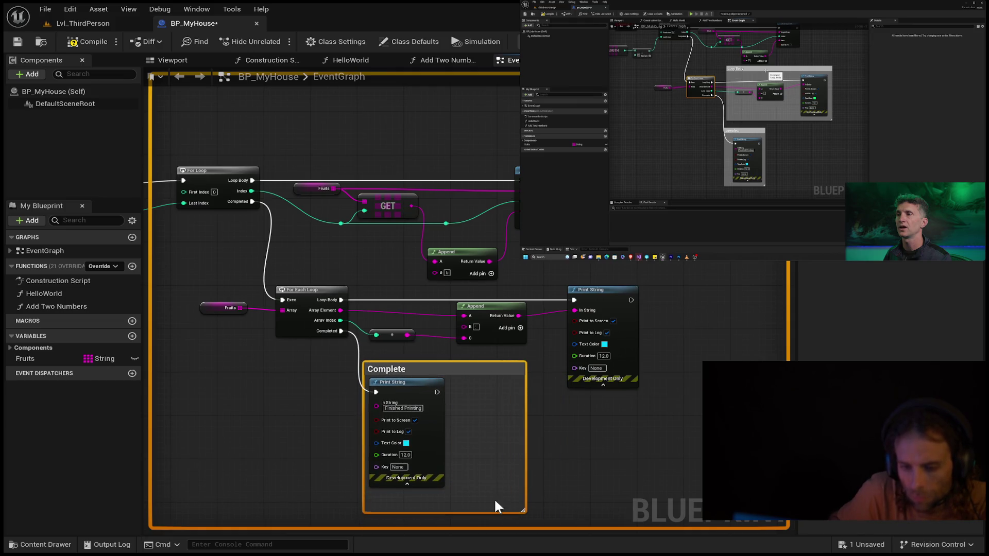
left_click_drag(432, 456, 466, 463)
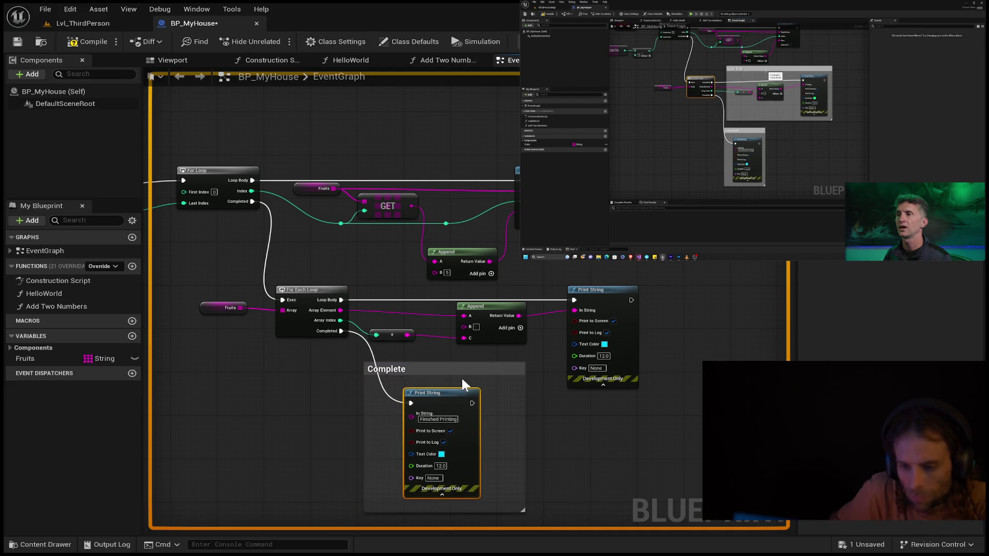
left_click_drag(438, 372, 393, 404)
Step: Line up the loop's conversion, Append and Print String nodes so their wires run straight
mouse_move(598, 457)
left_mouse_down()
mouse_move(623, 398)
mouse_move(608, 369)
mouse_move(609, 410)
left_mouse_up()
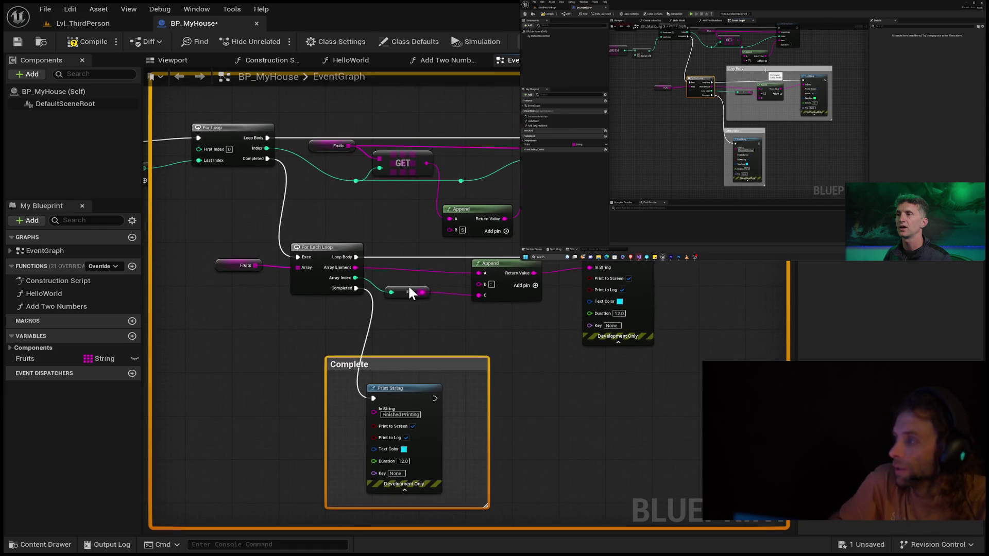
left_click_drag(409, 292, 425, 287)
left_click(507, 265)
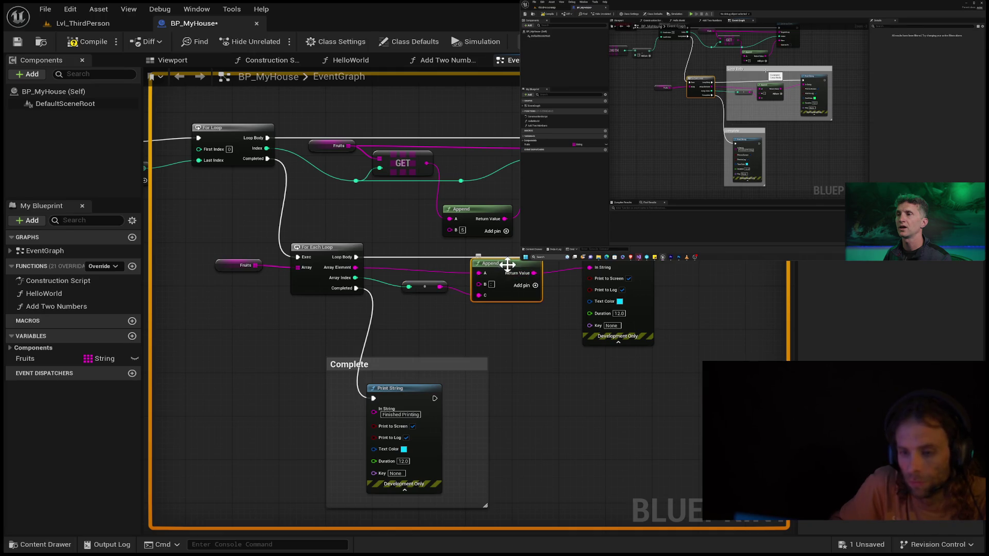
left_click_drag(634, 263, 657, 262)
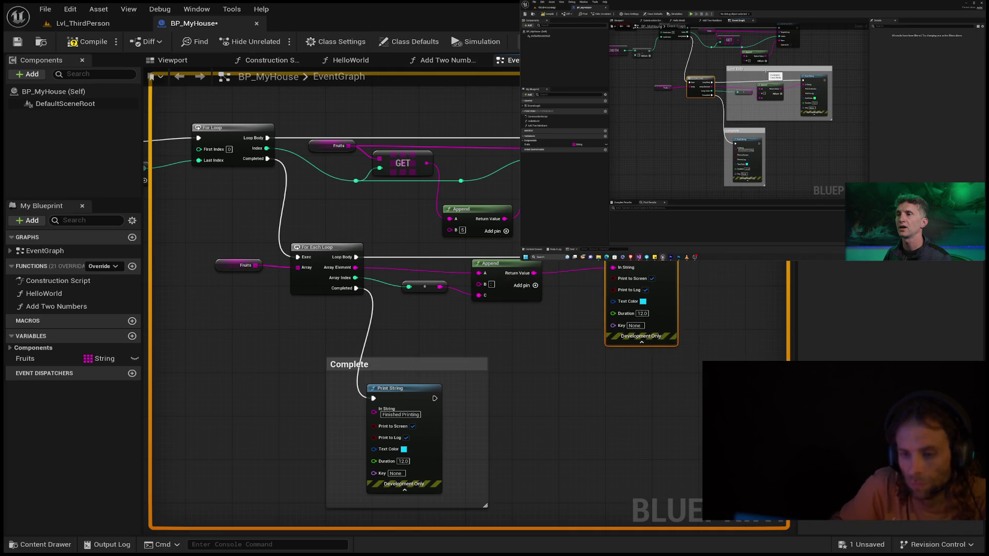
left_click_drag(418, 288, 421, 300)
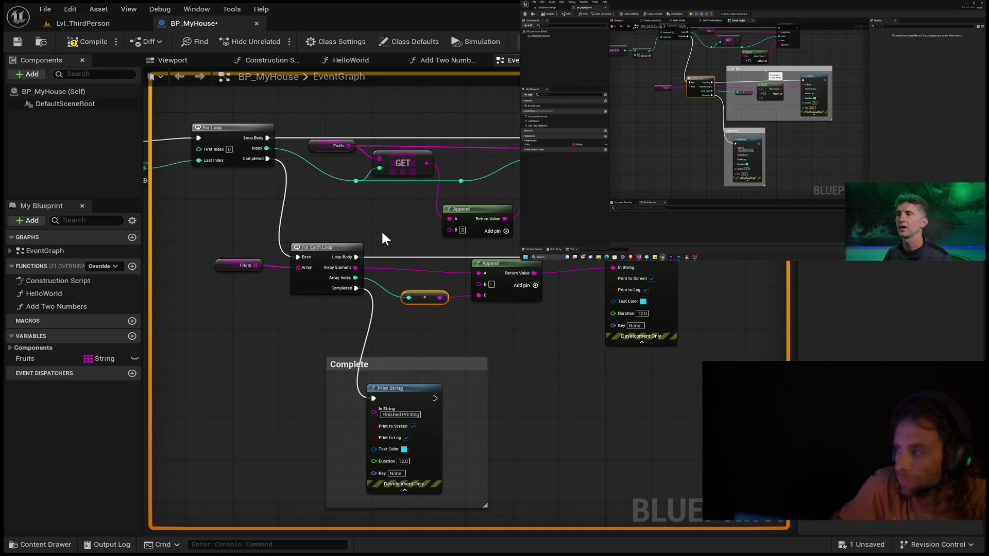
mouse_move(382, 233)
left_mouse_down()
mouse_move(568, 345)
mouse_move(692, 356)
left_mouse_up()
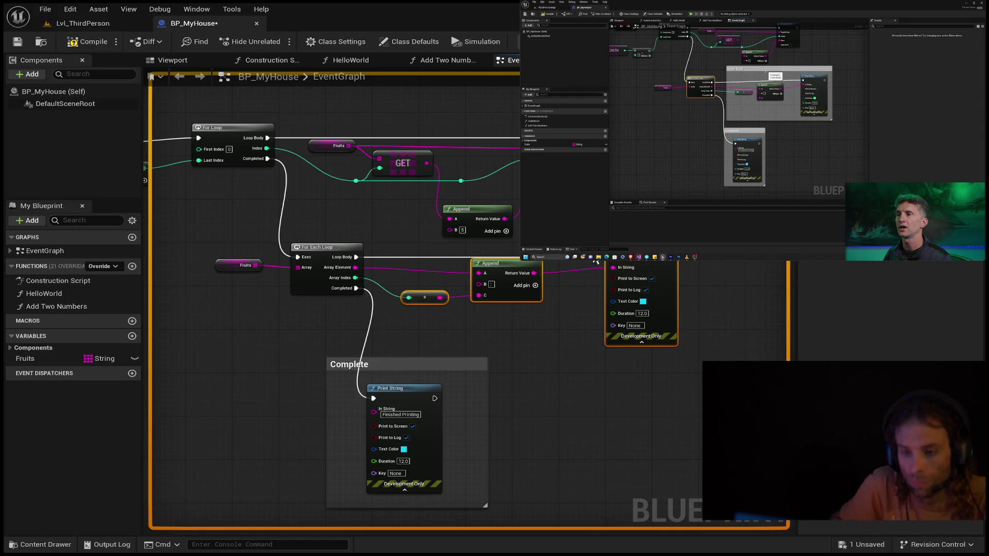
Step: Wrap the selected loop nodes in a new comment titled 'Loop Body'
key("c")
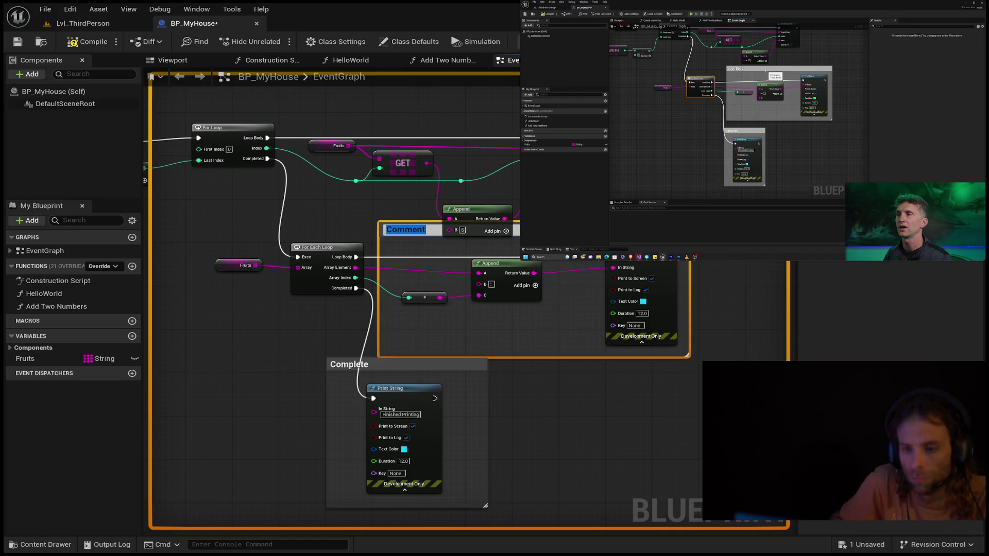
key("Return")
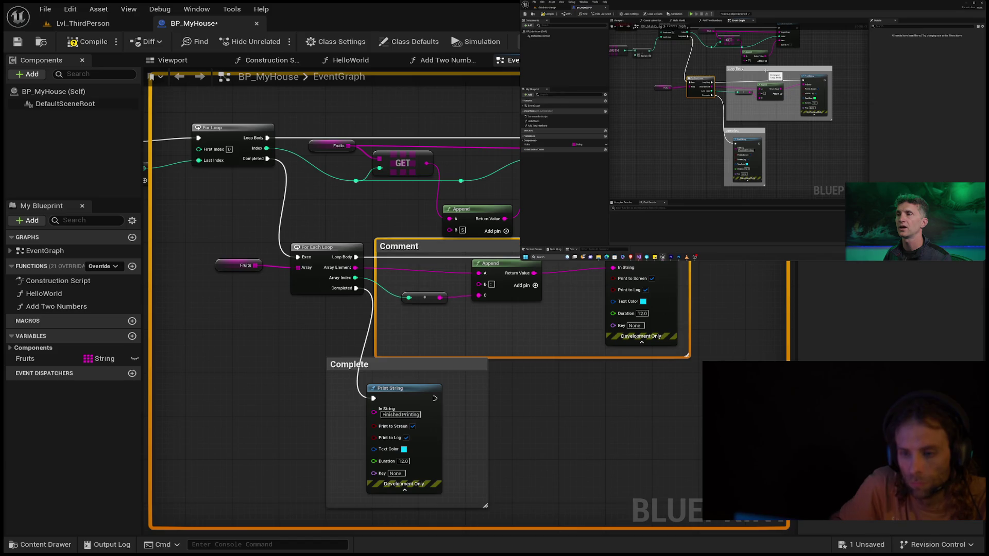
double_click(415, 246)
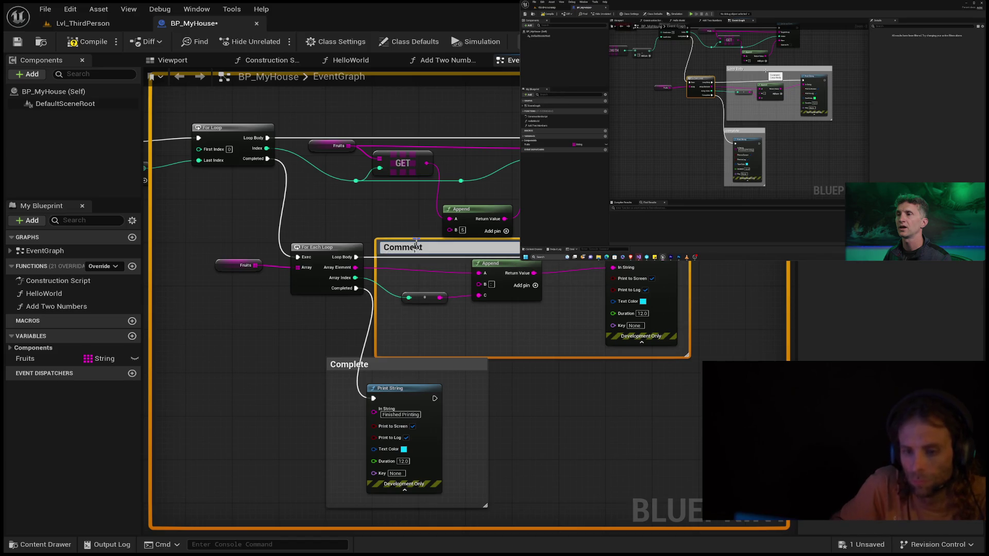
double_click(413, 248)
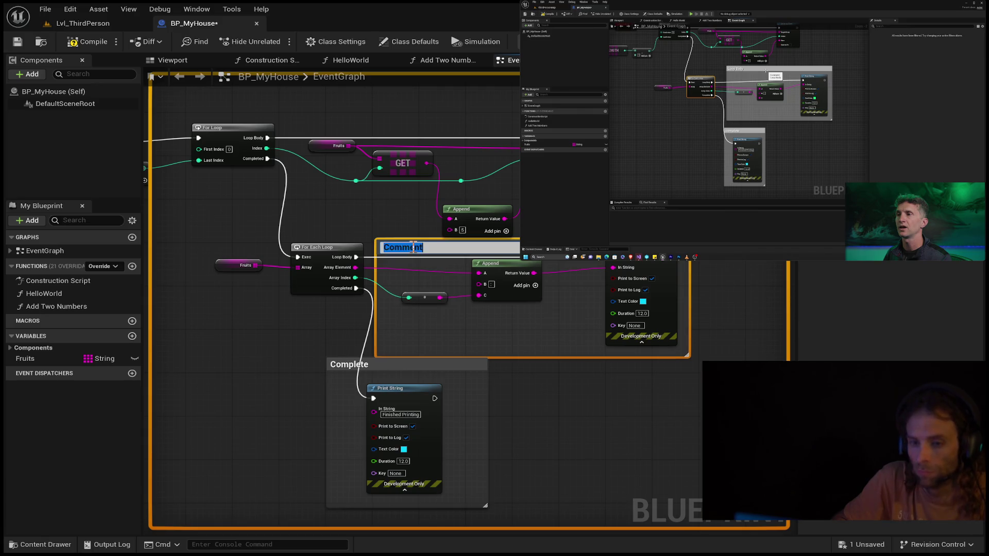
type("Loop Body")
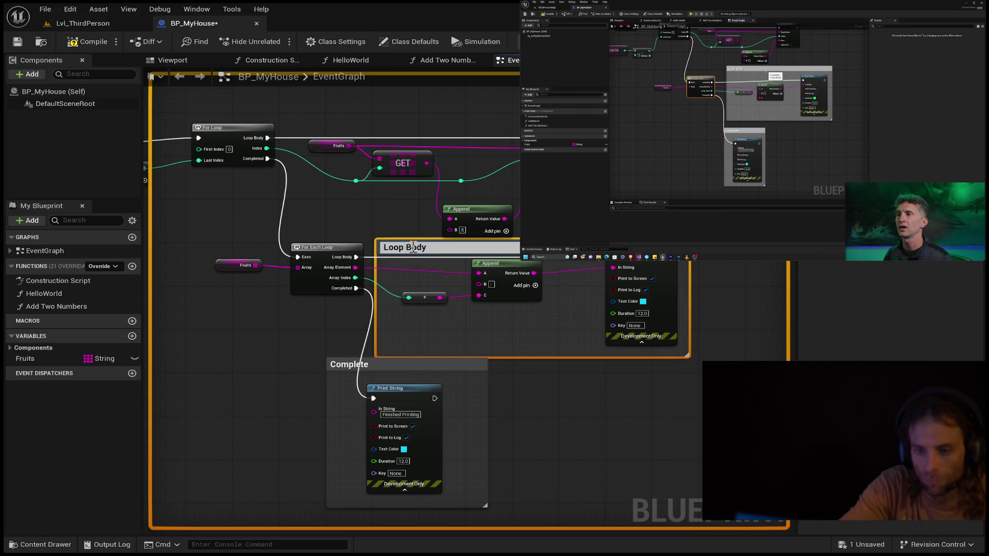
key("Return")
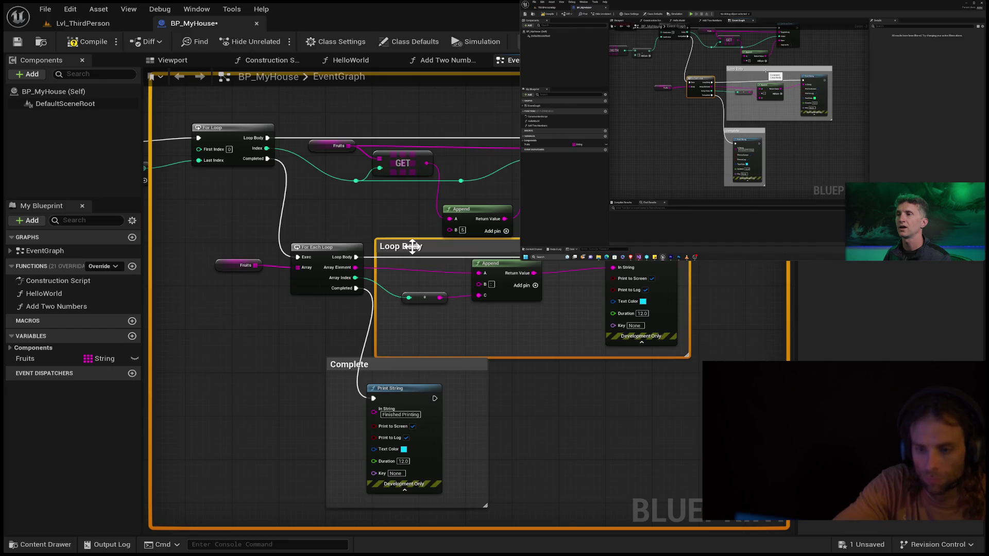
Step: Arrange the Loop Body comment beside Complete, tidy its nodes, and save BP_MyHouse
mouse_move(411, 258)
left_mouse_down()
mouse_move(505, 265)
mouse_move(477, 268)
left_mouse_up()
left_click_drag(412, 361, 396, 386)
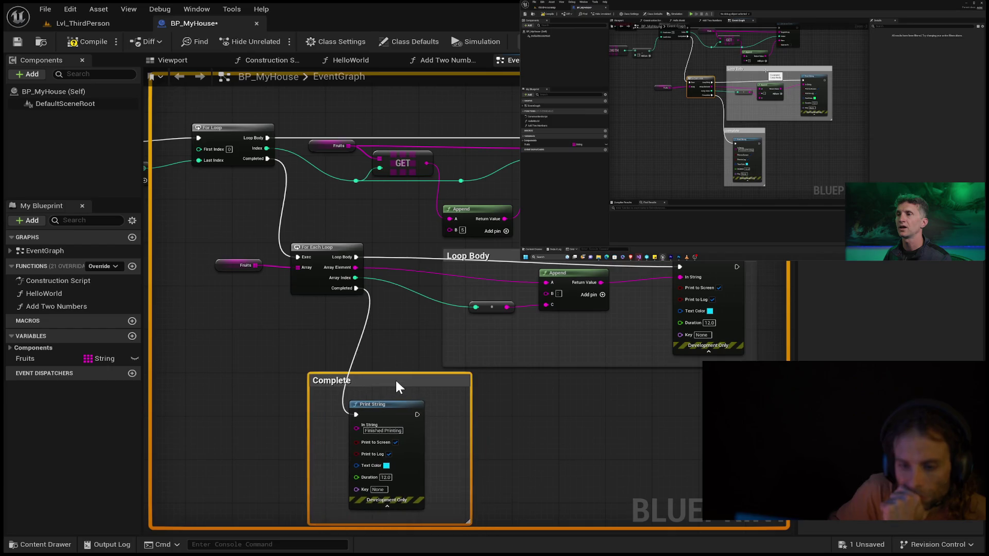
left_click(529, 328)
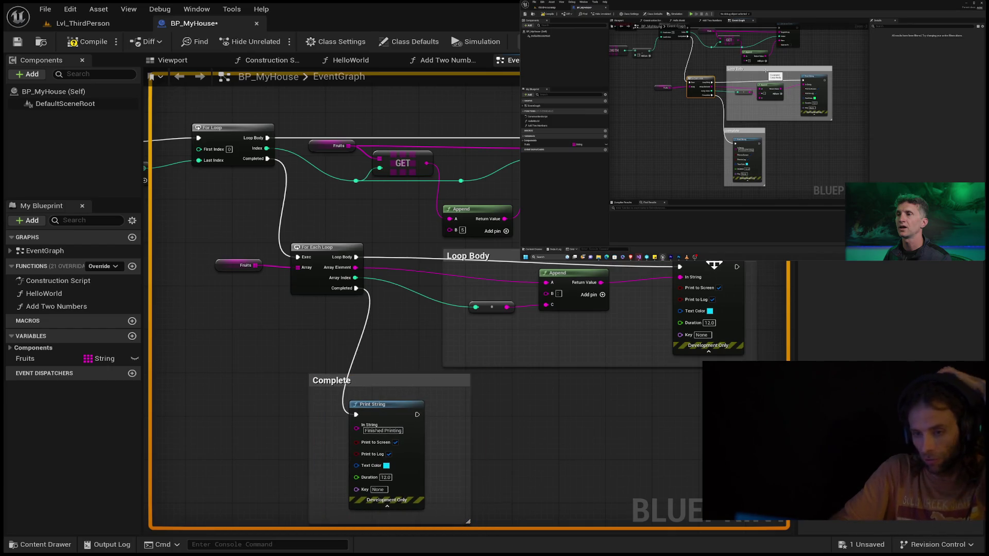
left_click_drag(481, 249, 481, 243)
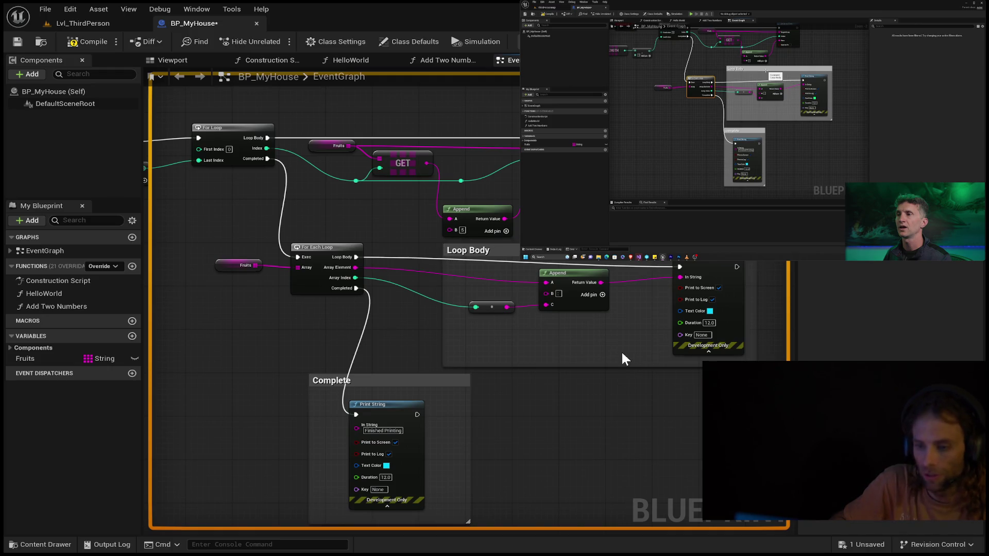
left_click_drag(571, 273, 584, 285)
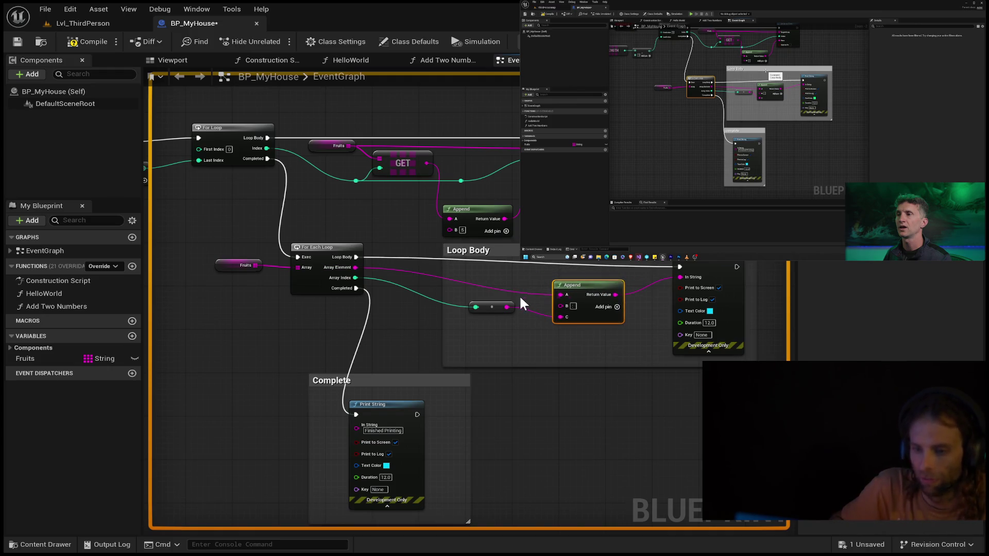
left_click_drag(490, 307, 488, 314)
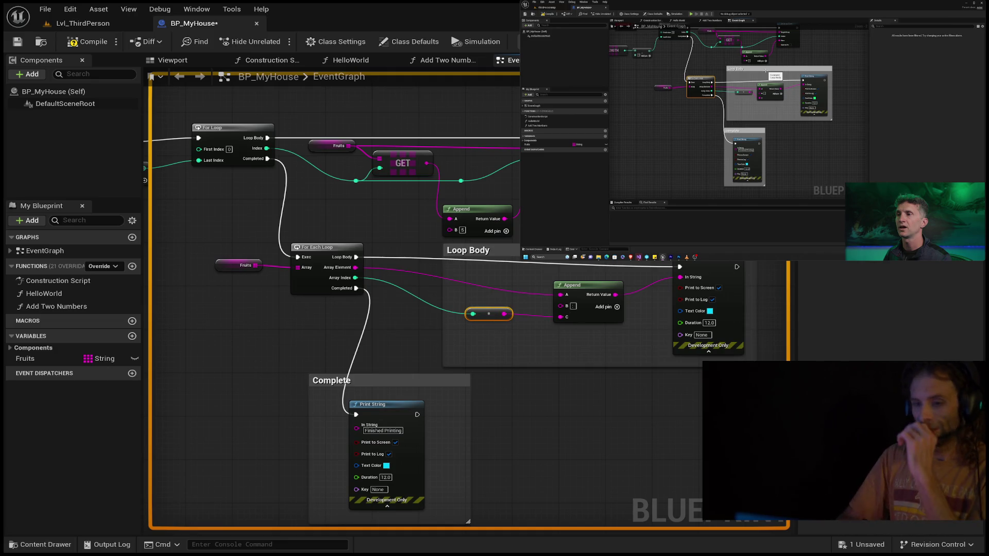
left_click(16, 42)
Step: Play the level with Alt+P to check the printed entries and 'Finished Printing', then return to BP_MyHouse
key("alt+p")
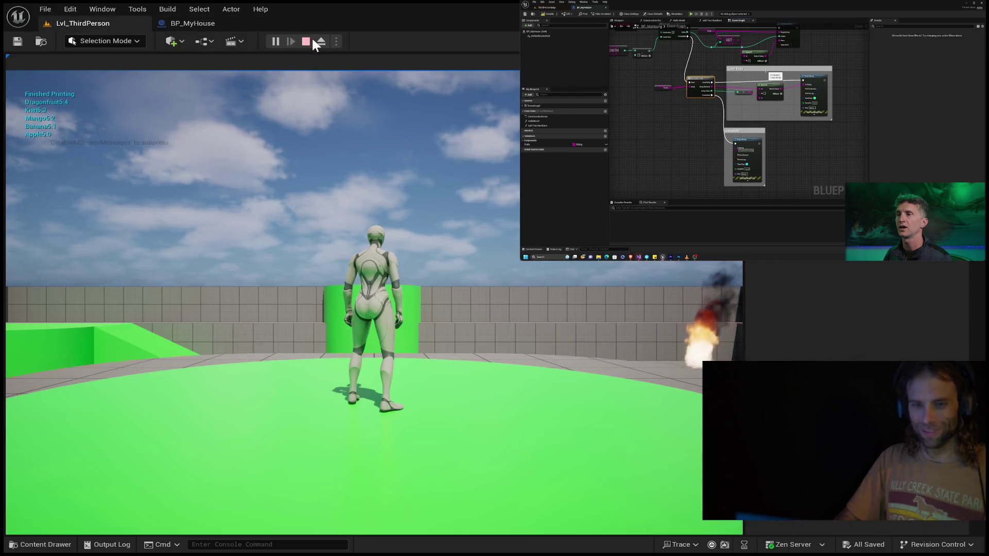
left_click(181, 24)
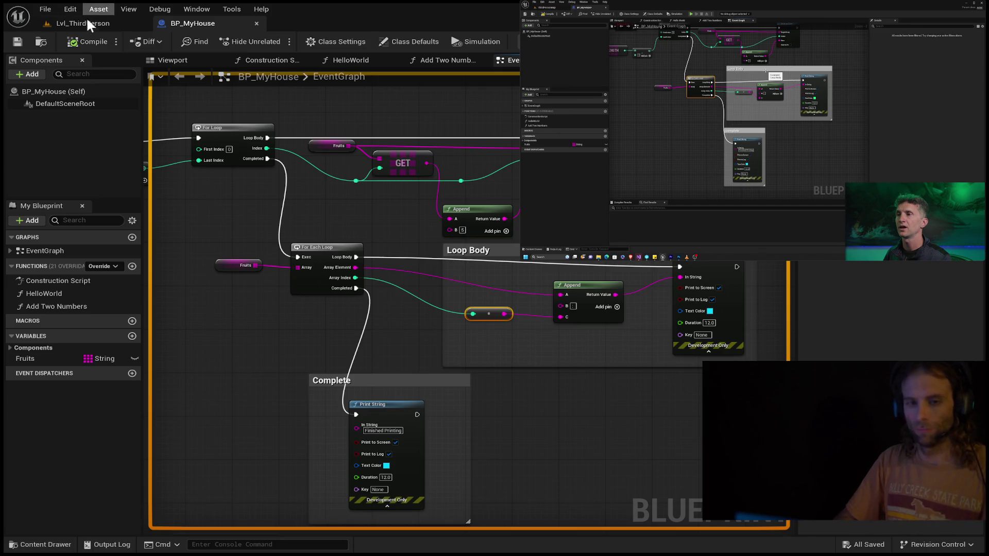
key("space")
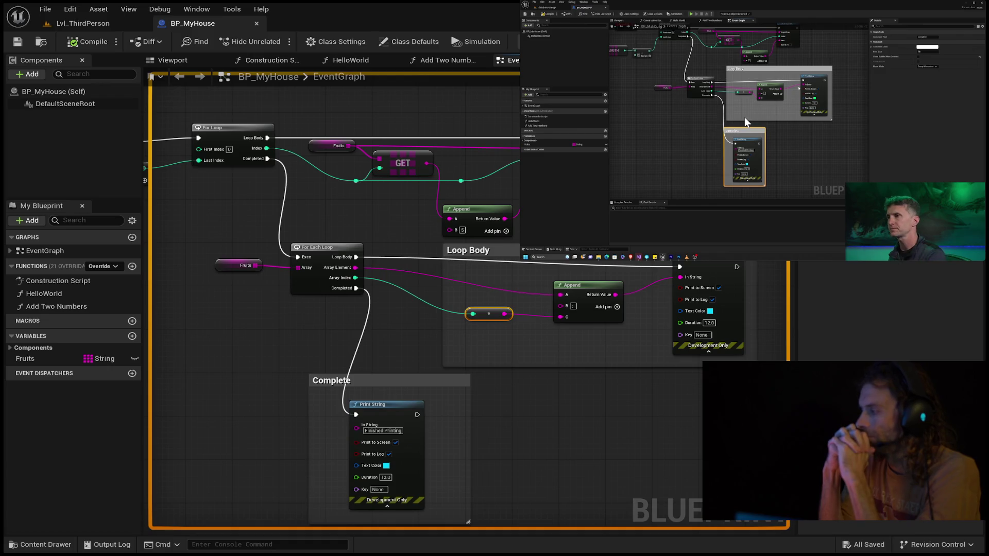
Step: Delete the Print Array Items call and move Event BeginPlay to the middle of the graph
mouse_move(746, 123)
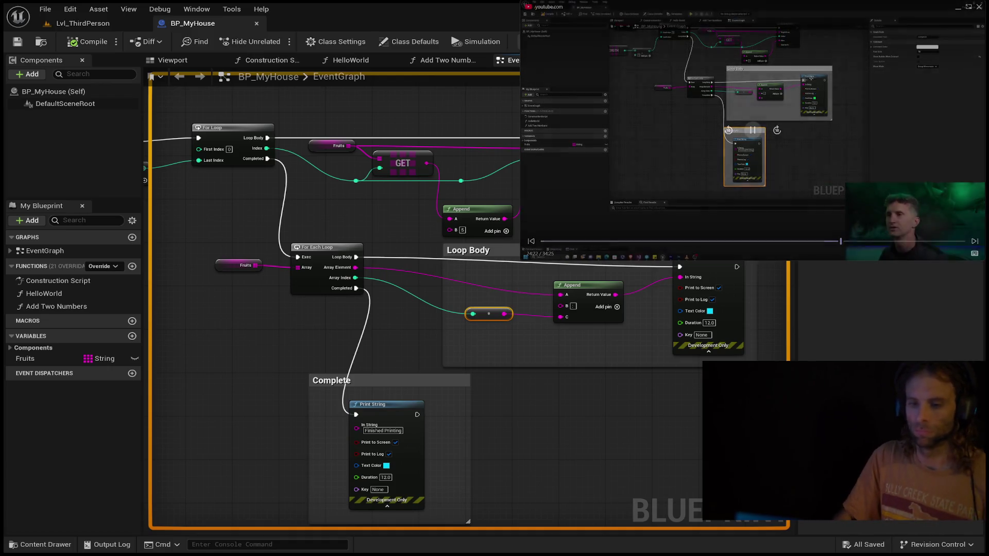
mouse_move(351, 47)
left_mouse_down()
mouse_move(374, 54)
mouse_move(519, 265)
mouse_move(704, 288)
left_mouse_up()
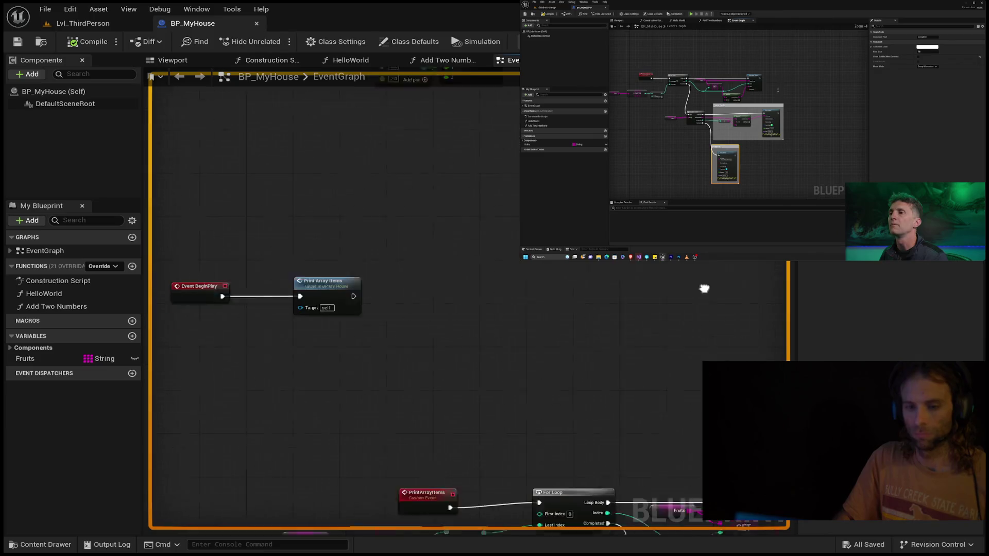
left_click_drag(514, 265, 597, 190)
mouse_move(536, 166)
left_mouse_down()
mouse_move(243, 322)
mouse_move(307, 238)
mouse_move(135, 430)
mouse_move(152, 431)
left_mouse_up()
mouse_move(462, 296)
left_mouse_down()
mouse_move(430, 311)
mouse_move(481, 256)
mouse_move(478, 291)
left_mouse_up()
left_click(380, 325)
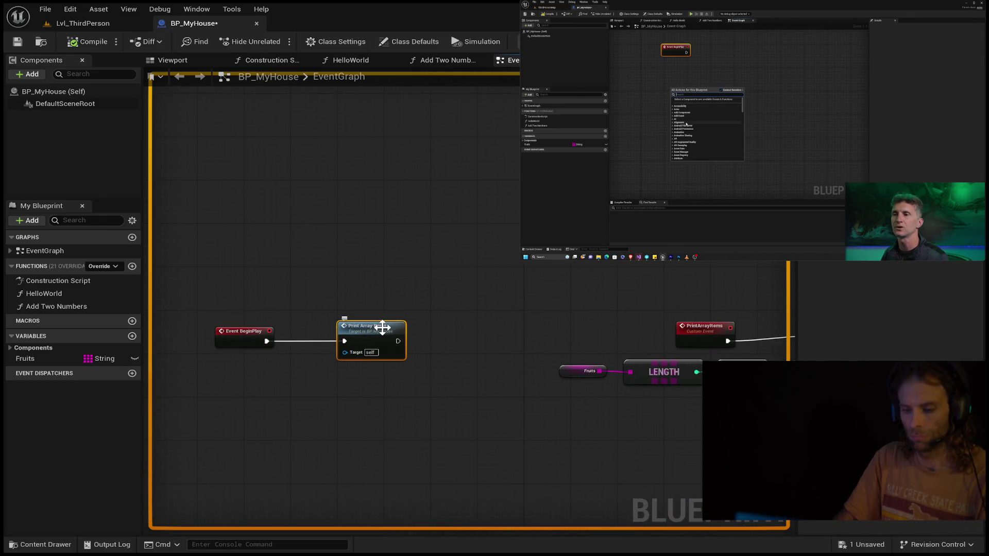
key("Delete")
mouse_move(251, 331)
left_mouse_down()
mouse_move(350, 328)
mouse_move(423, 248)
mouse_move(515, 260)
left_mouse_up()
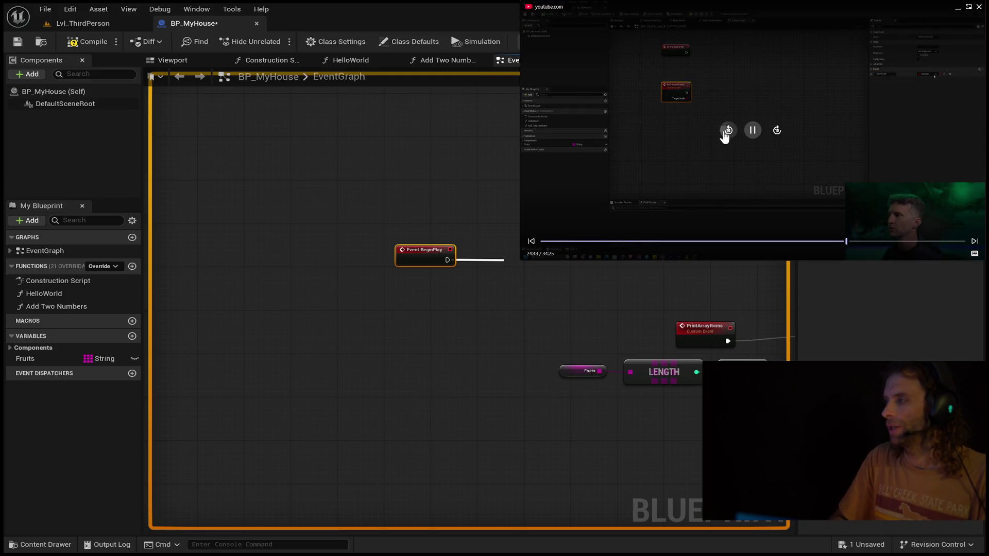
left_click(726, 132)
left_click(725, 136)
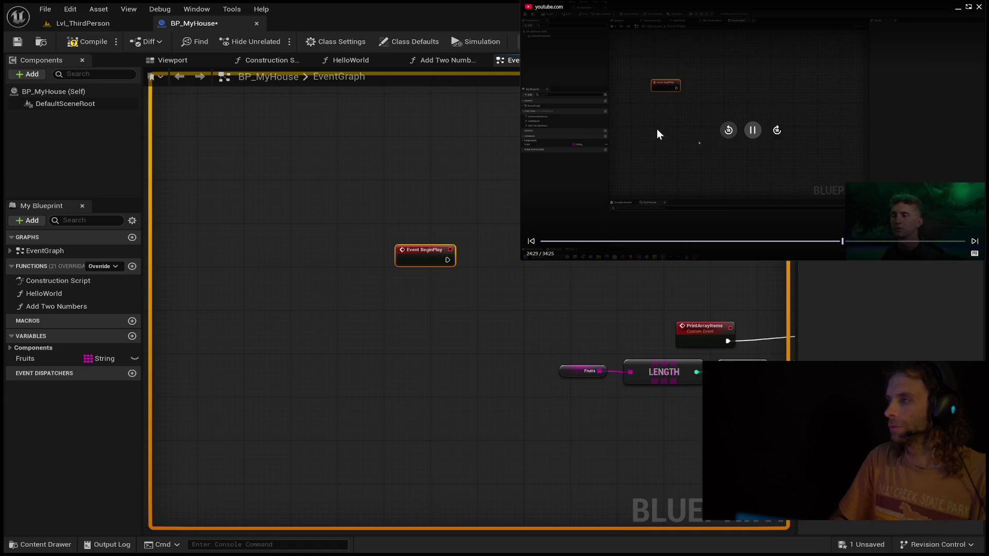
left_click(436, 338)
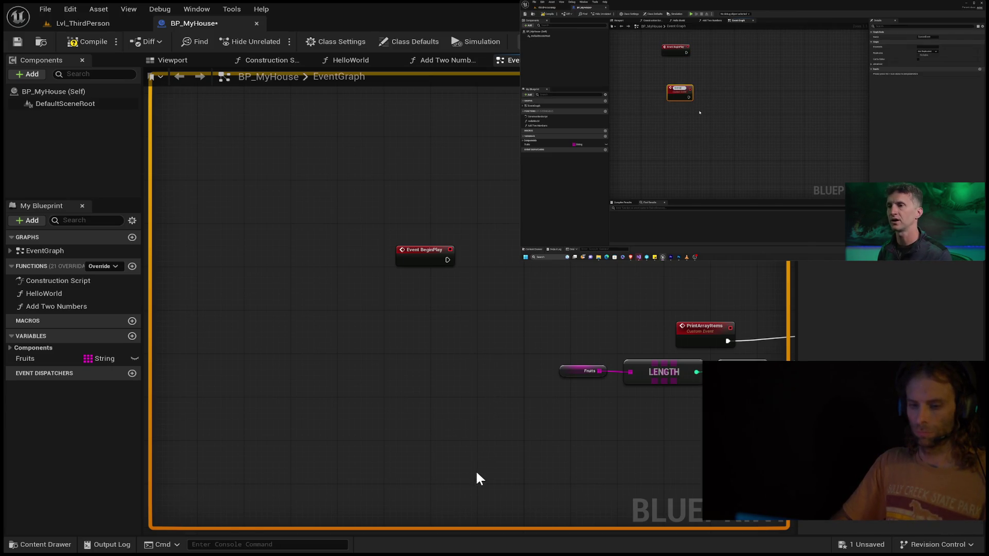
Step: Create a SetHouseScales custom event with a vector input named Target Scale
type("Set")
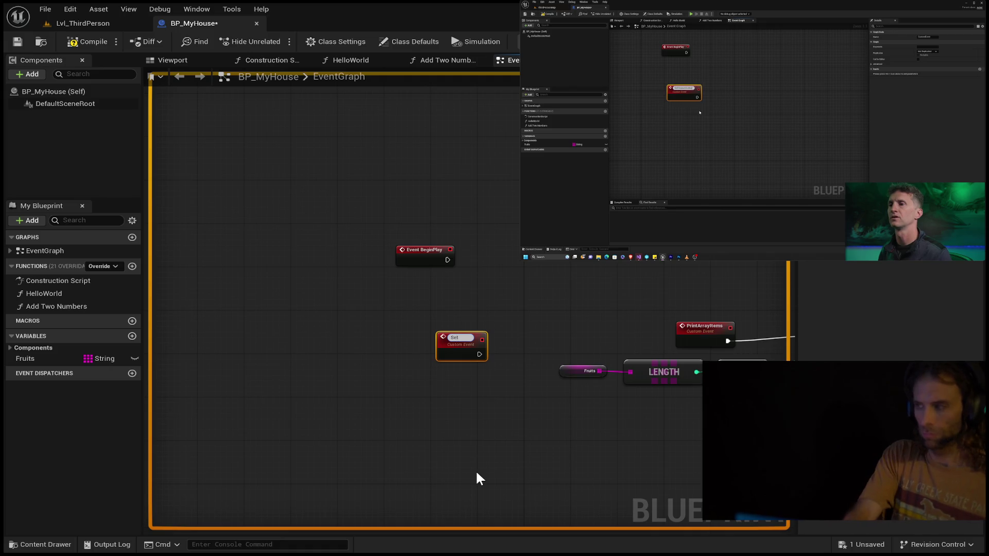
type("HouseS")
type("cales")
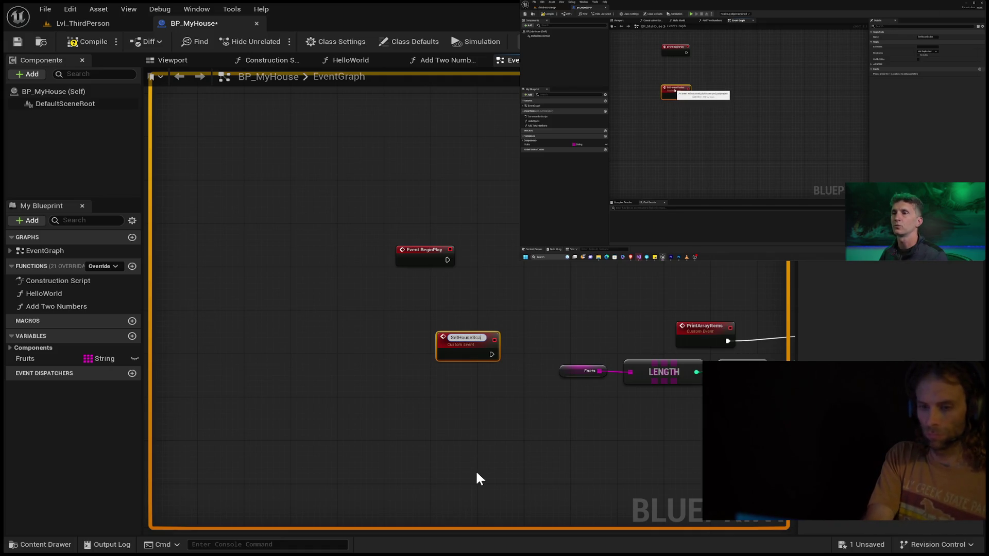
key("Return")
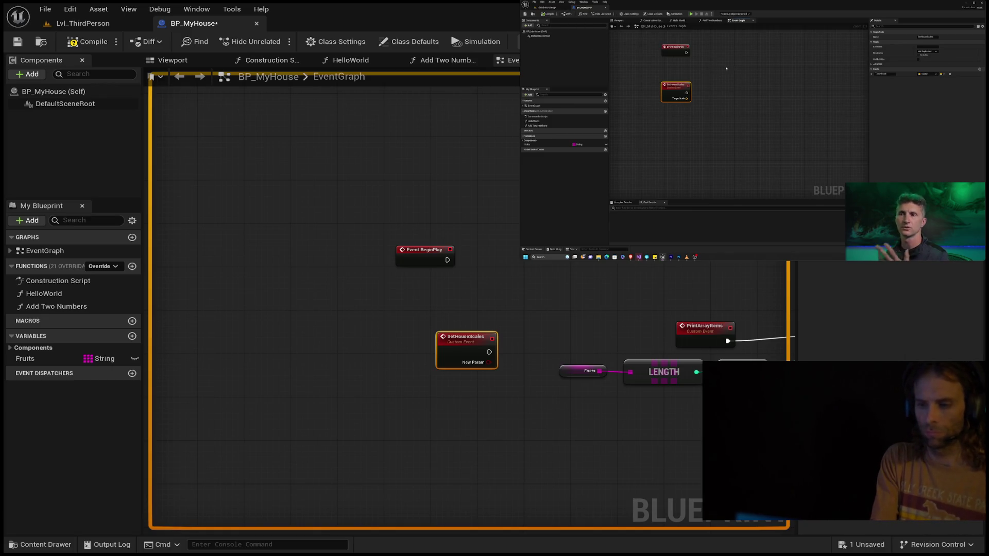
key("Return")
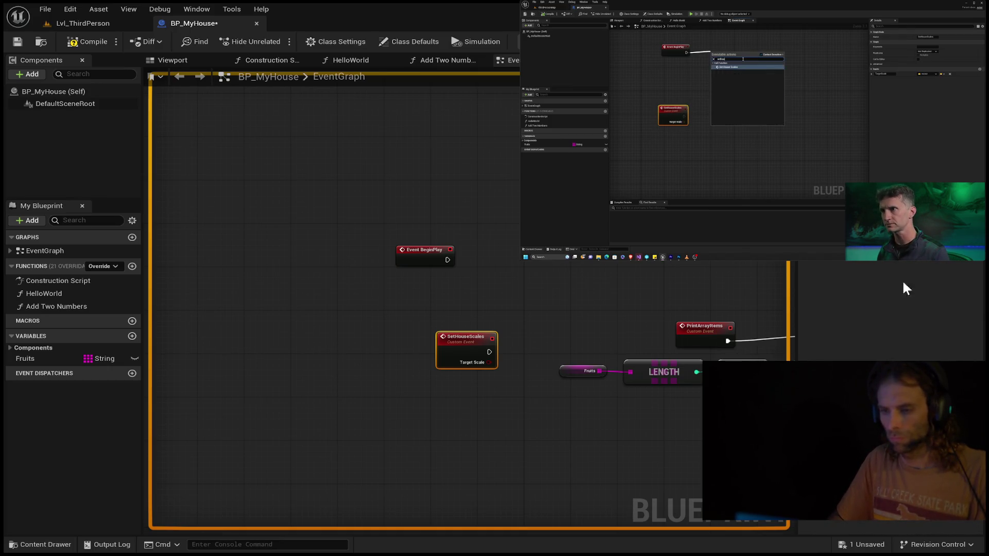
left_click(863, 324)
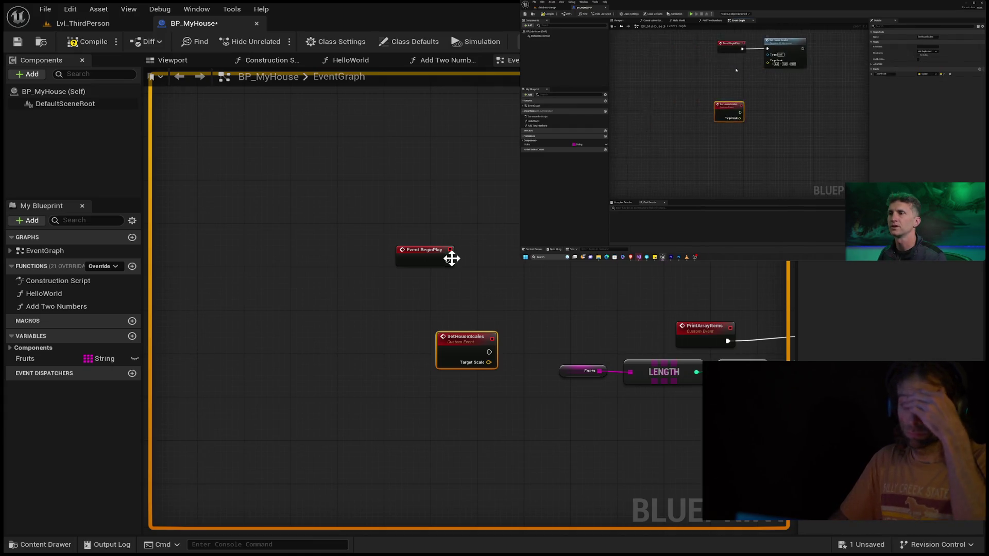
Step: Call Set House Scales from Event BeginPlay and set Target Scale X to 2
mouse_move(447, 259)
left_mouse_down()
mouse_move(542, 263)
mouse_move(549, 243)
left_mouse_up()
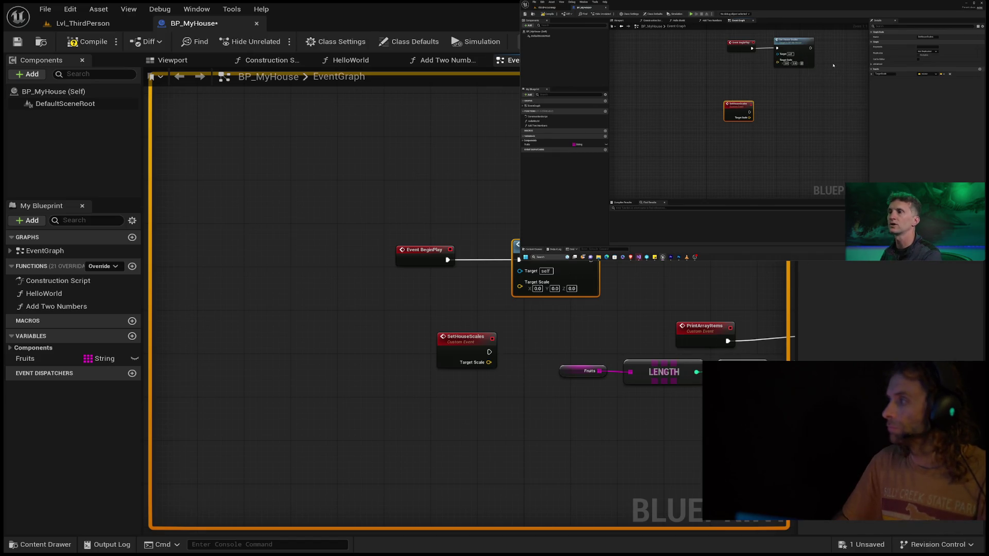
left_click(537, 288)
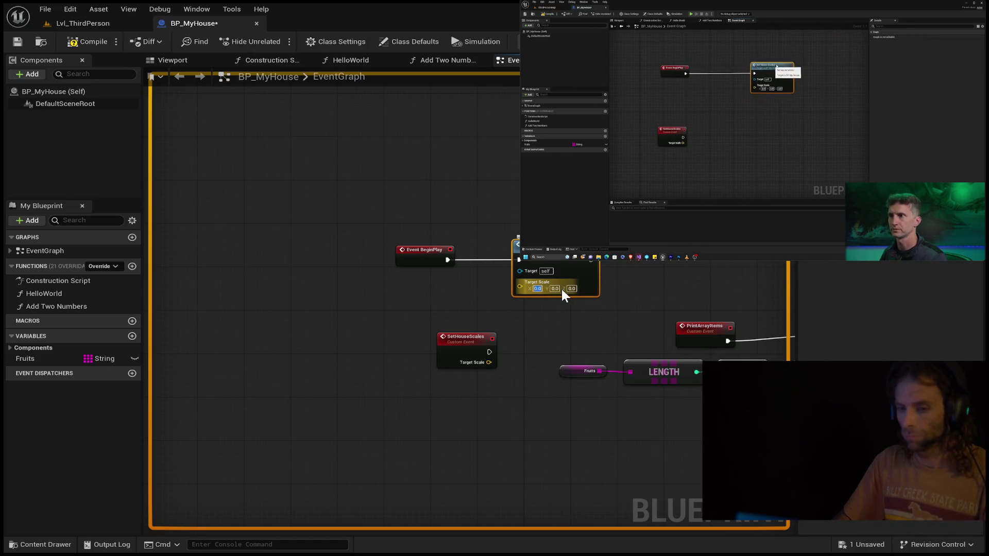
type("2")
key("Tab")
Step: Finish the Target Scale values as 2, 2, 2
type("2")
key("Tab")
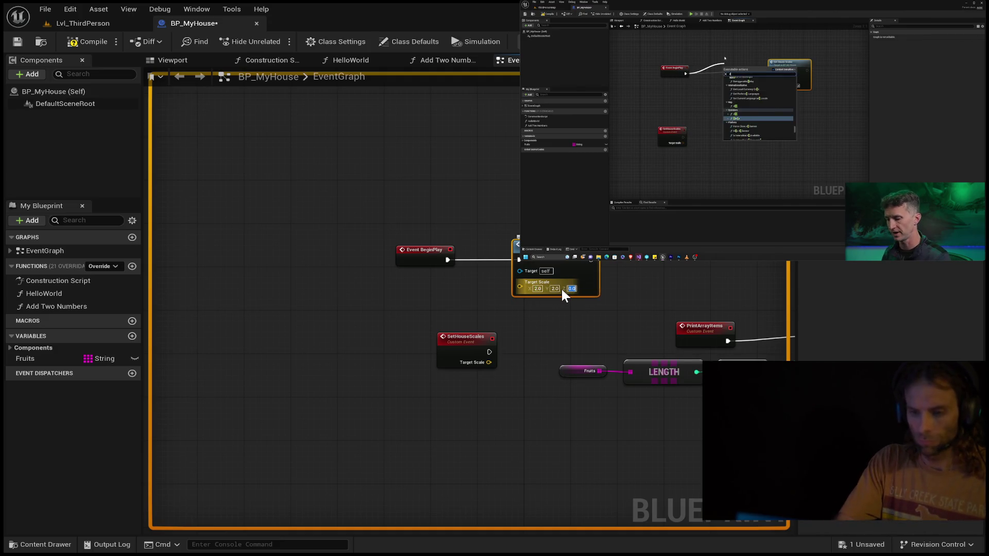
type("2")
key("Return")
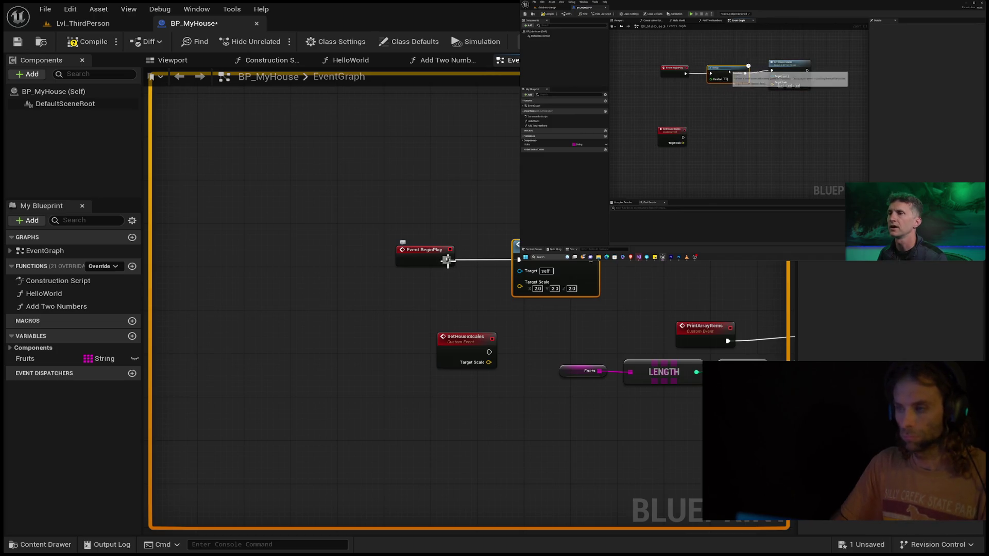
Step: Insert a 2-second Delay between Event BeginPlay and Set House Scales, then compile the blueprint
left_click(406, 251)
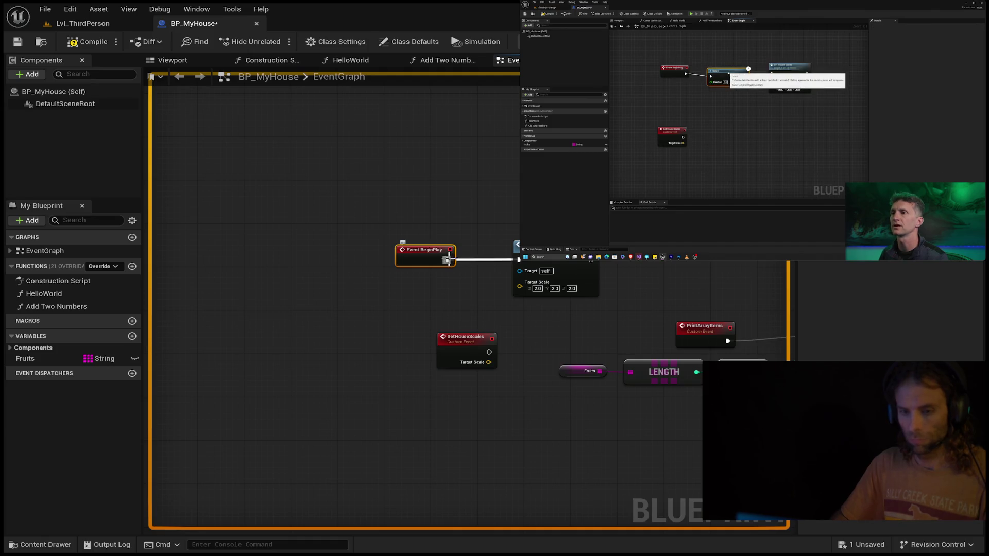
left_click(448, 260, "alt")
mouse_move(426, 250)
left_mouse_down()
mouse_move(309, 246)
mouse_move(367, 252)
left_mouse_up()
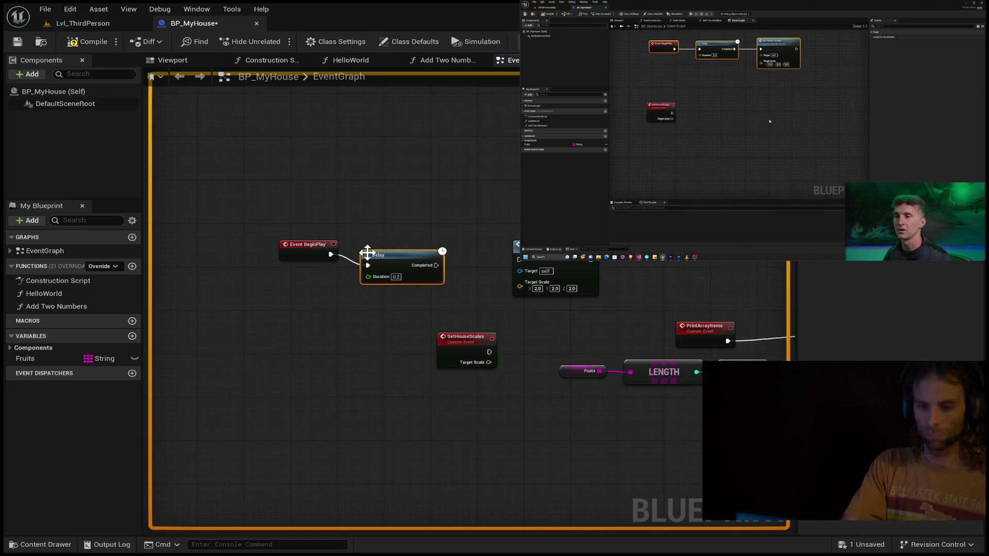
left_click(397, 277)
type("2")
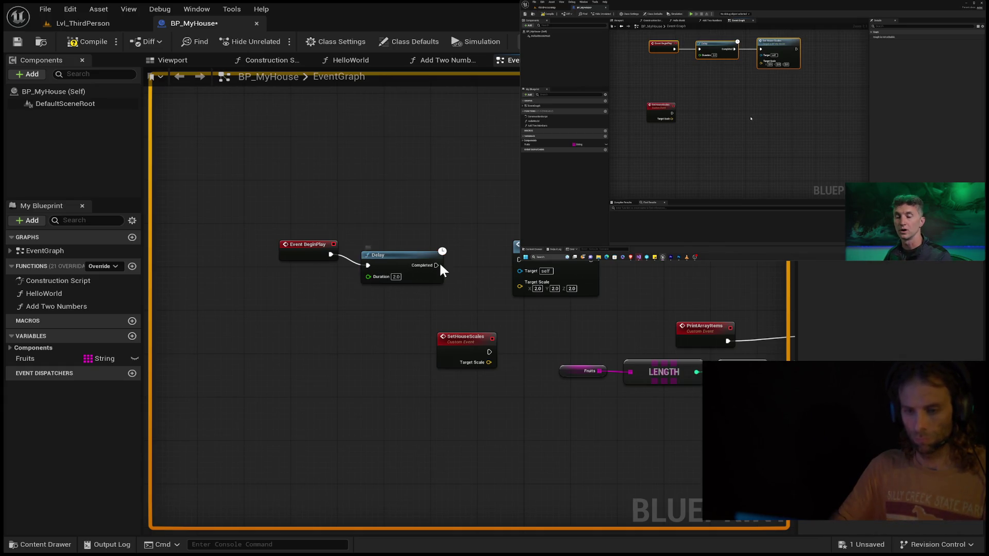
left_click_drag(437, 265, 518, 259)
left_click_drag(439, 264, 444, 258)
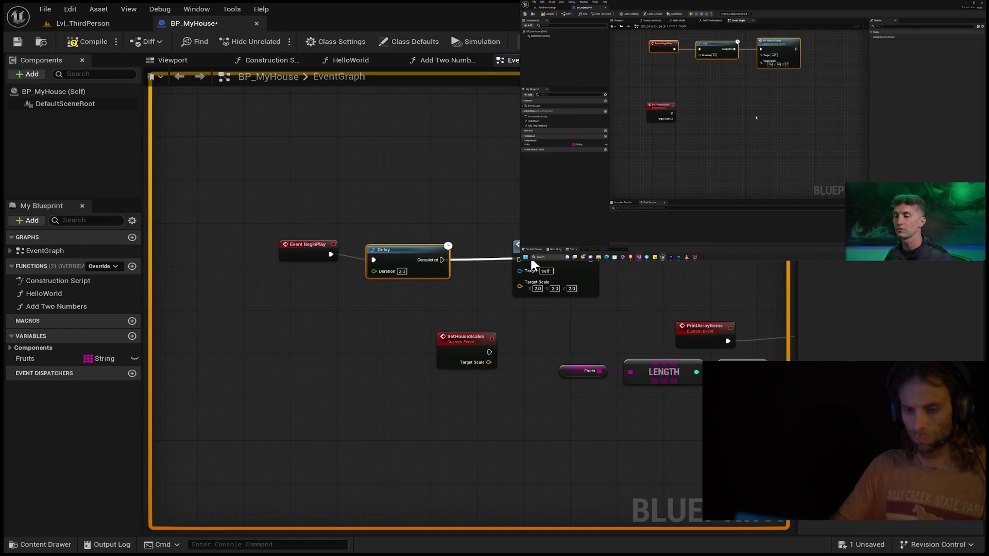
left_click_drag(520, 262, 580, 243)
mouse_move(419, 249)
left_mouse_down()
mouse_move(451, 243)
mouse_move(431, 239)
left_mouse_up()
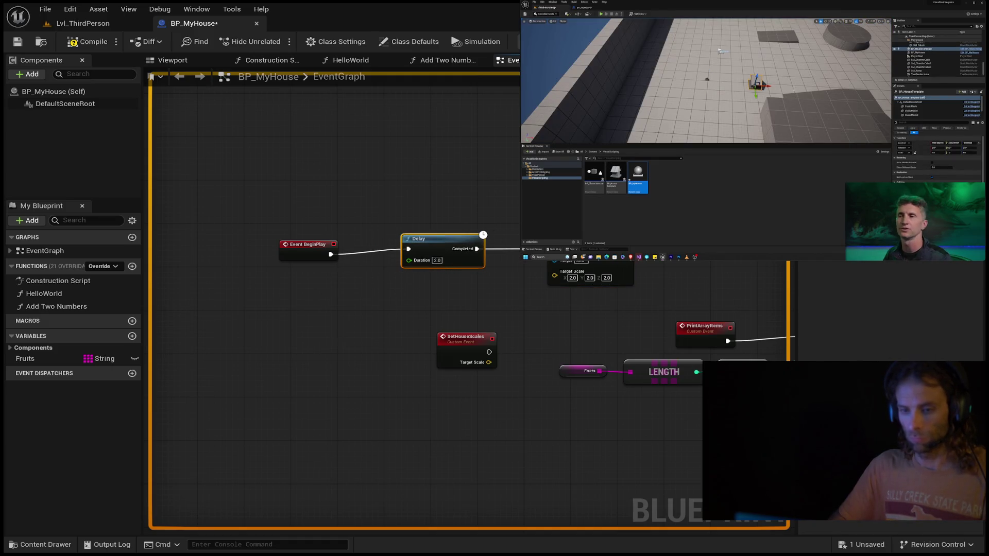
left_click_drag(308, 246, 291, 242)
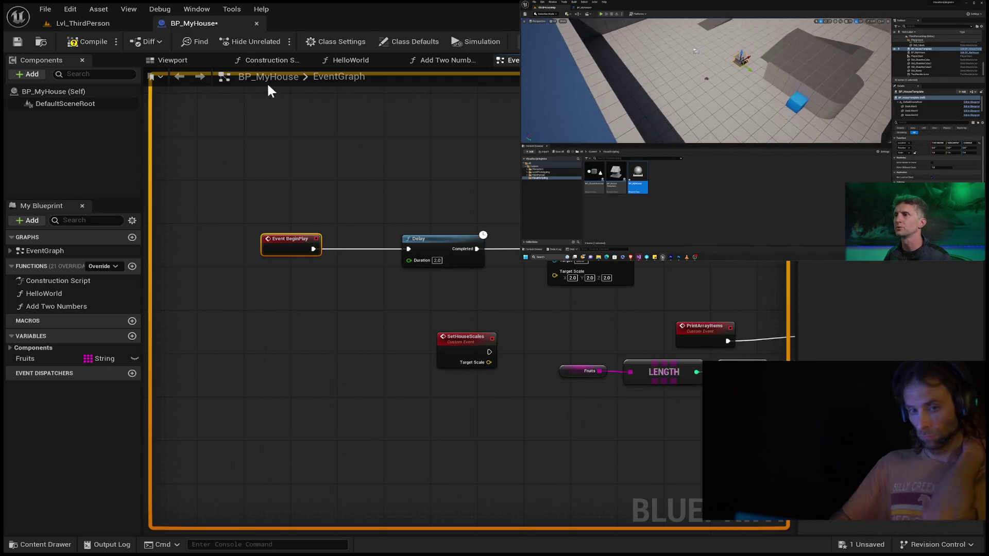
left_click(81, 41)
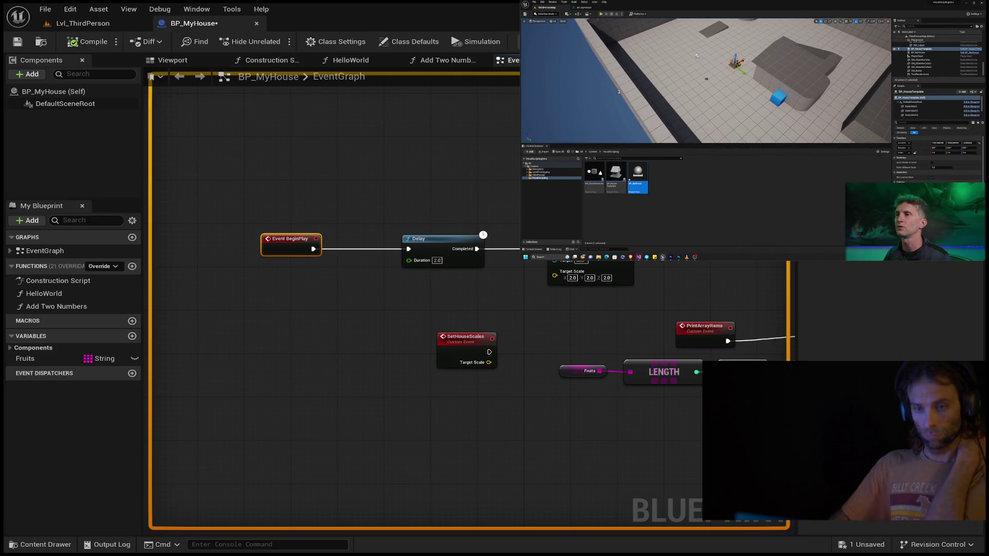
left_click(82, 23)
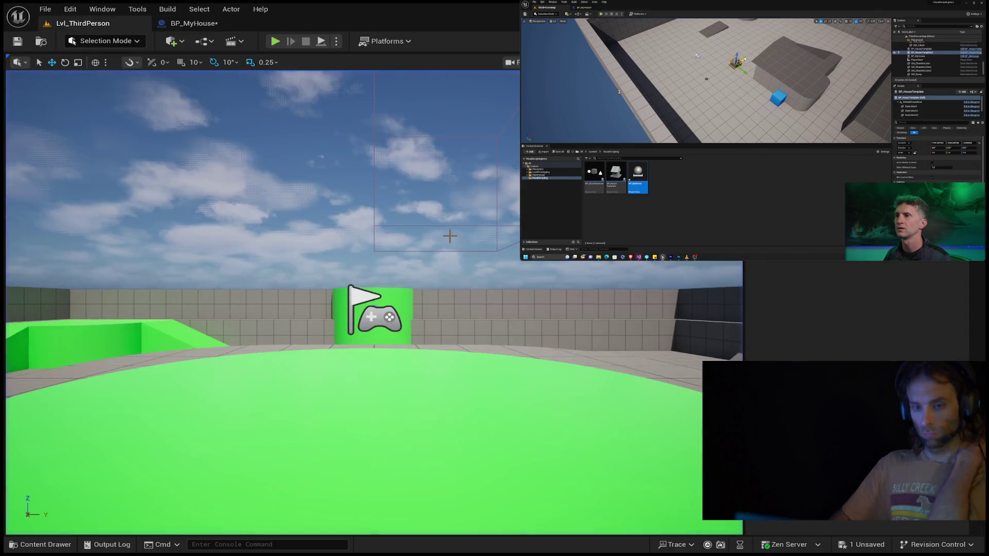
Step: Duplicate the house actor in the level and lift it back above the floor
mouse_move(450, 236)
left_mouse_down()
mouse_move(474, 270)
mouse_move(494, 242)
mouse_move(489, 278)
mouse_move(489, 252)
left_mouse_up()
left_click(362, 283)
left_click_drag(380, 311, 457, 323)
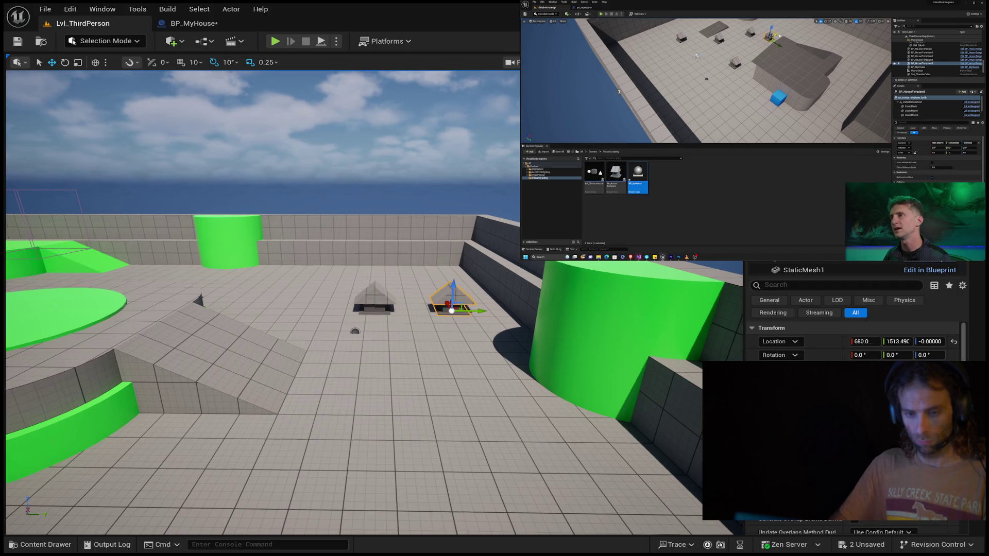
left_click(372, 307)
left_click_drag(375, 300, 381, 500)
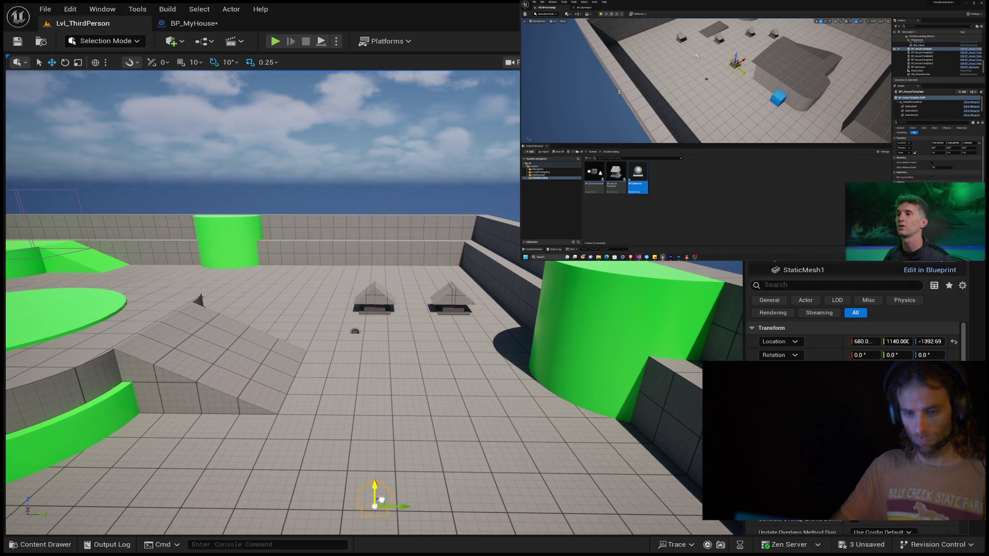
scroll(375, 500, "down", 5)
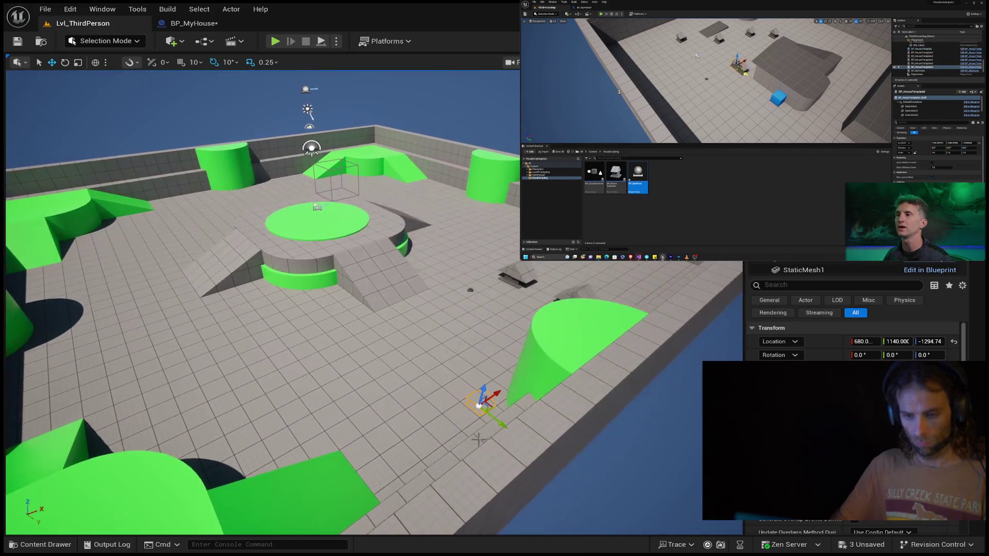
mouse_move(482, 400)
left_mouse_down()
mouse_move(461, 263)
mouse_move(466, 273)
mouse_move(436, 278)
mouse_move(115, 283)
mouse_move(103, 250)
left_mouse_up()
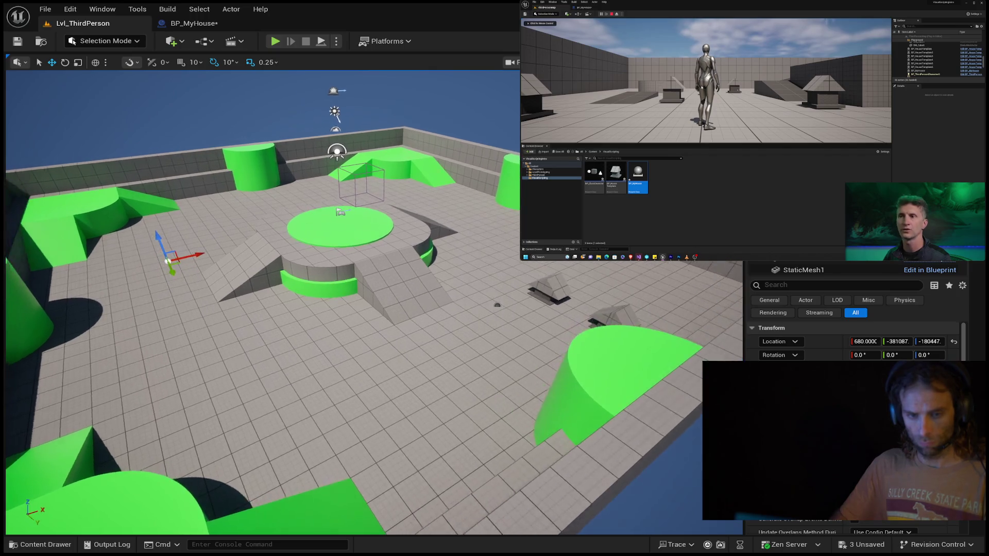
Step: Spread several house copies across the Lvl_ThirdPerson floor, then return to the BP_MyHouse graph
key("a")
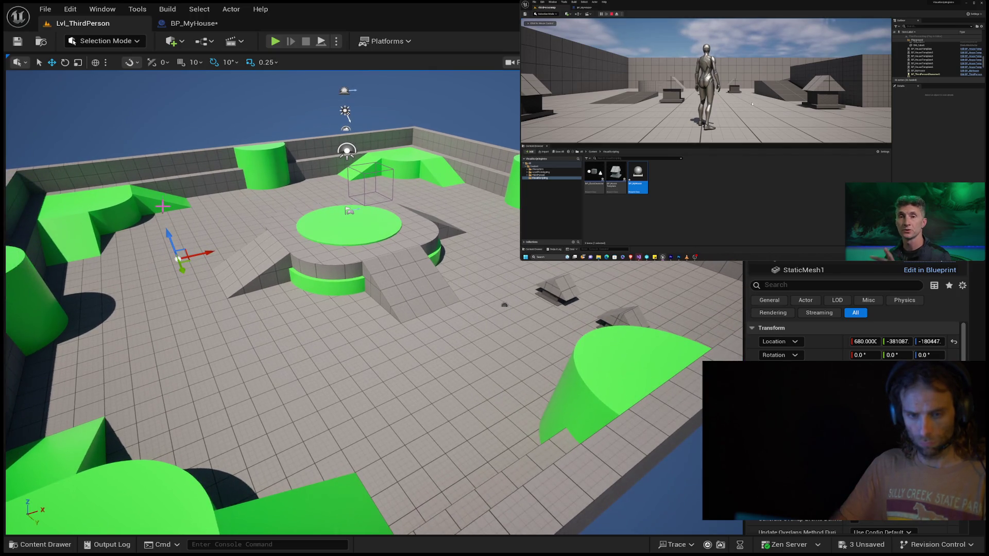
key("d")
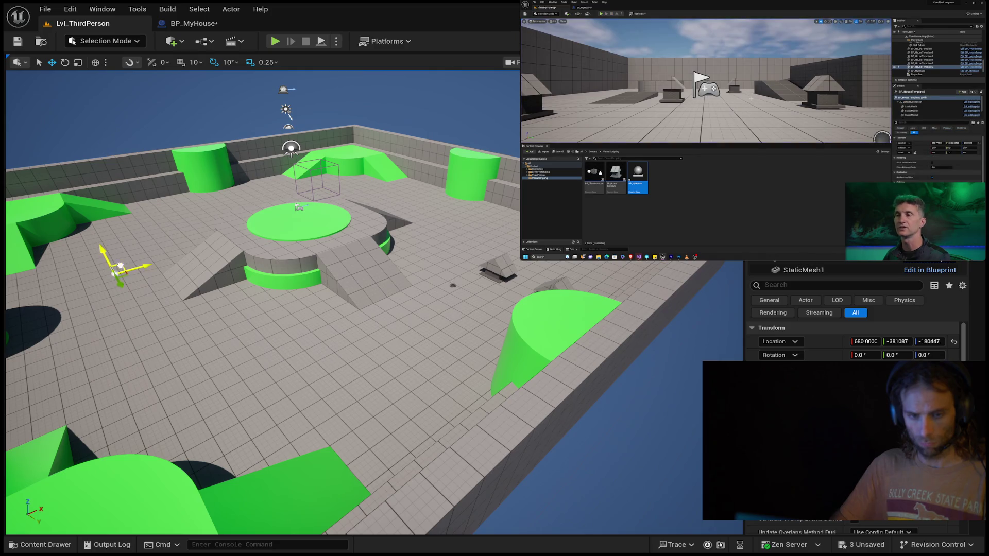
mouse_move(120, 267)
left_mouse_down()
mouse_move(153, 206)
mouse_move(269, 151)
mouse_move(274, 115)
mouse_move(249, 164)
left_mouse_up()
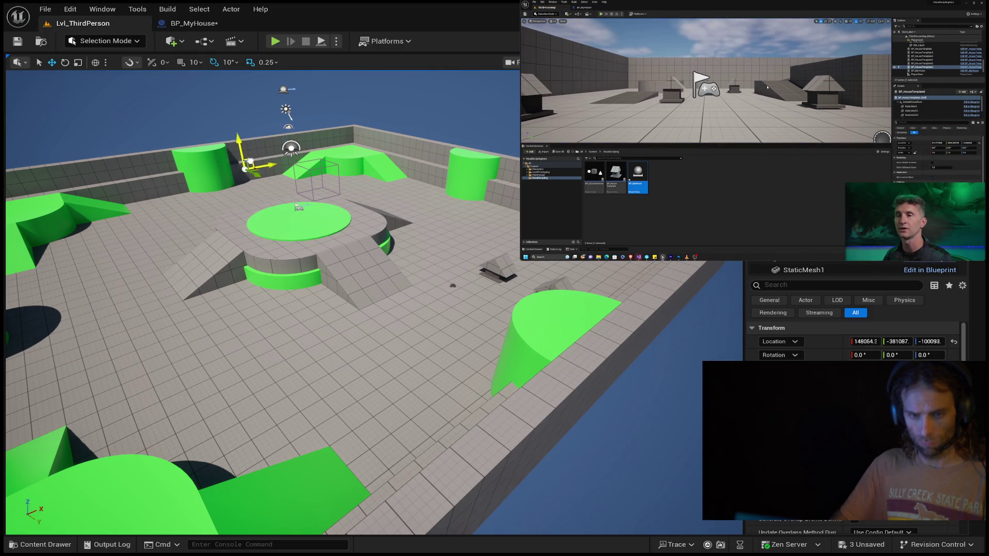
key("Escape")
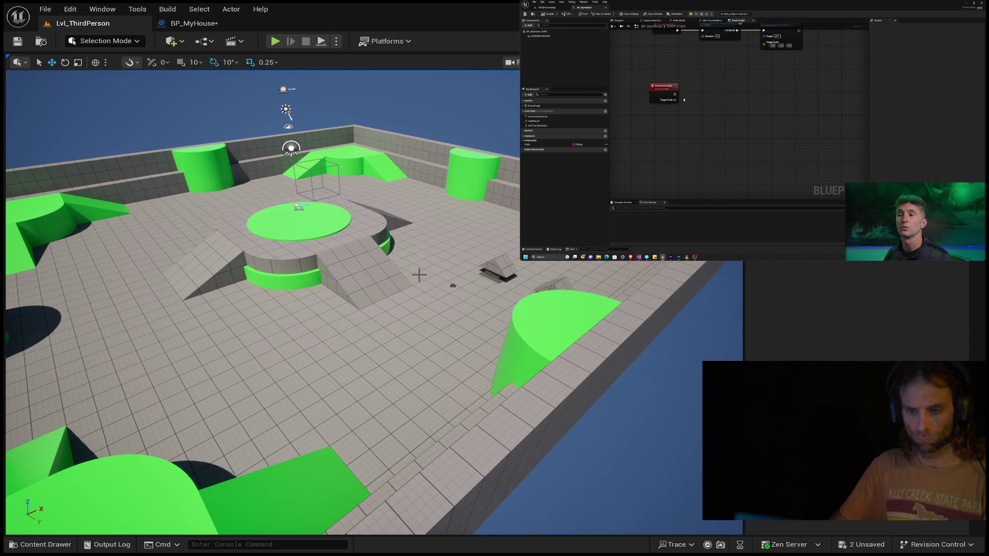
left_click(497, 269)
mouse_move(499, 268)
left_mouse_down()
mouse_move(424, 222)
mouse_move(419, 236)
left_mouse_up()
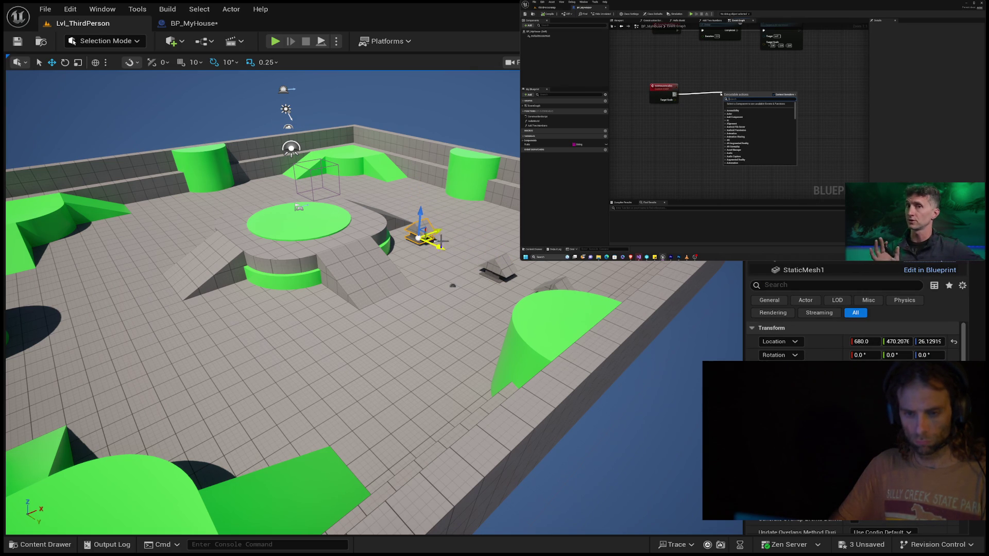
left_click(497, 278)
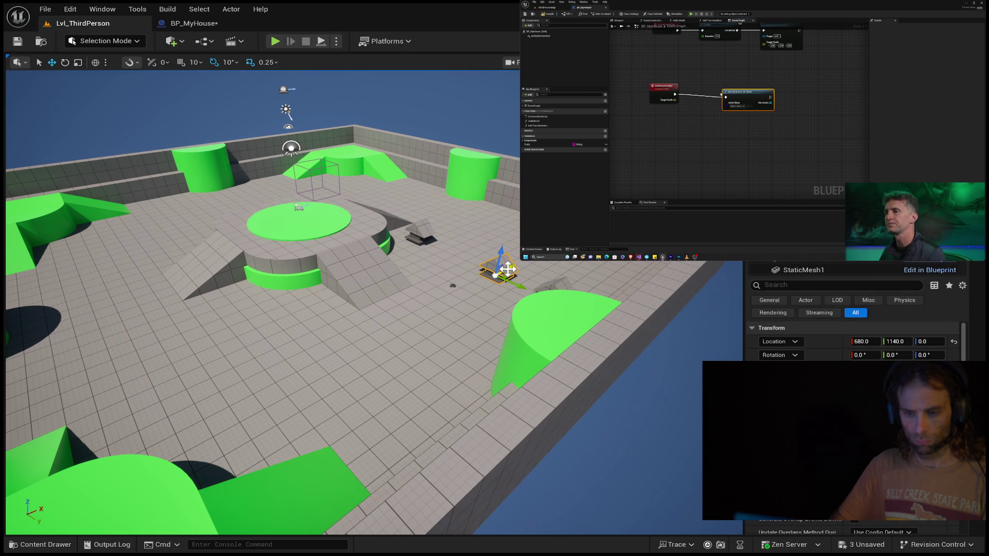
left_click_drag(507, 268, 221, 348)
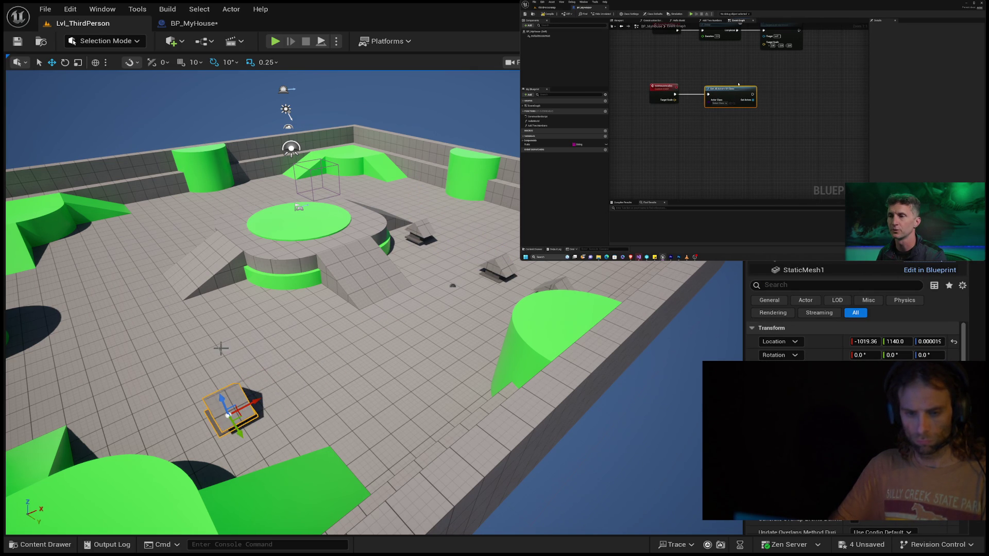
left_click_drag(238, 428, 154, 301)
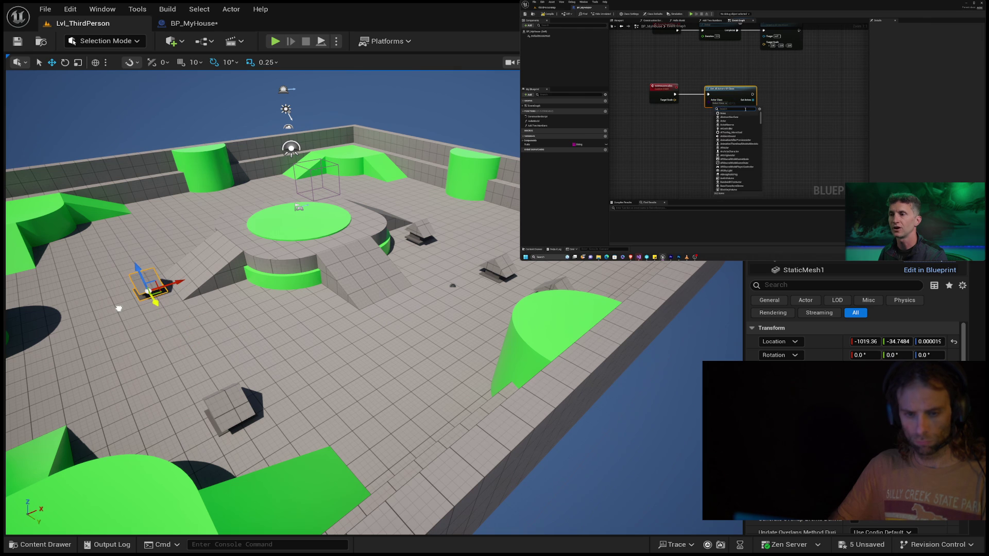
left_click(350, 328)
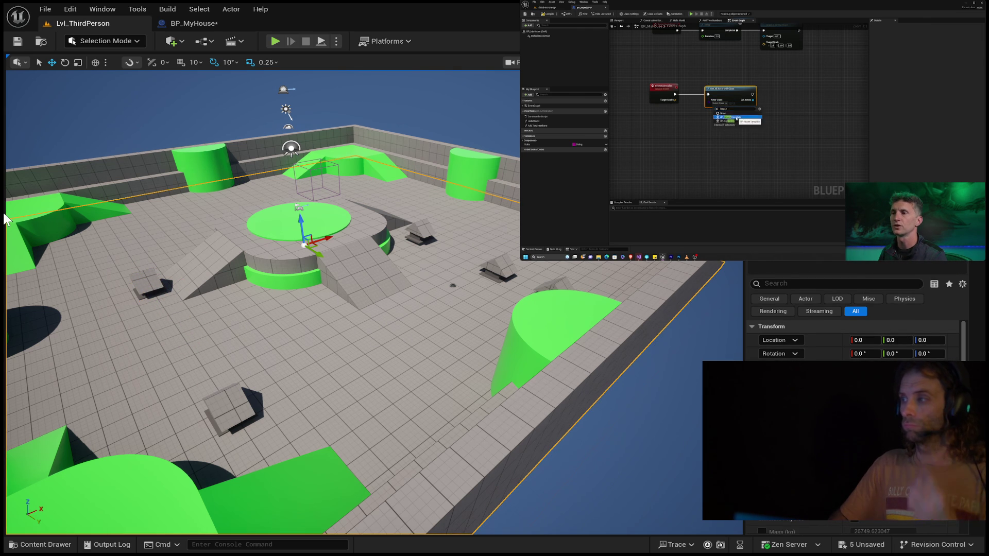
left_click(215, 23)
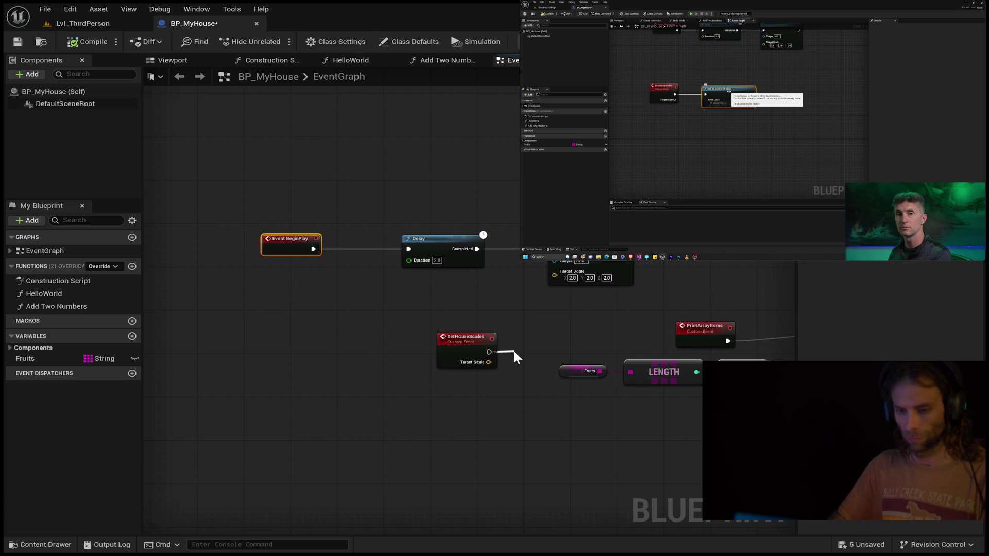
Step: Feed SetHouseScales into a Get All Actors Of Class node and move both to the lower left
left_click(568, 374)
mouse_move(460, 340)
left_mouse_down()
mouse_move(338, 335)
mouse_move(396, 344)
mouse_move(683, 308)
left_mouse_up()
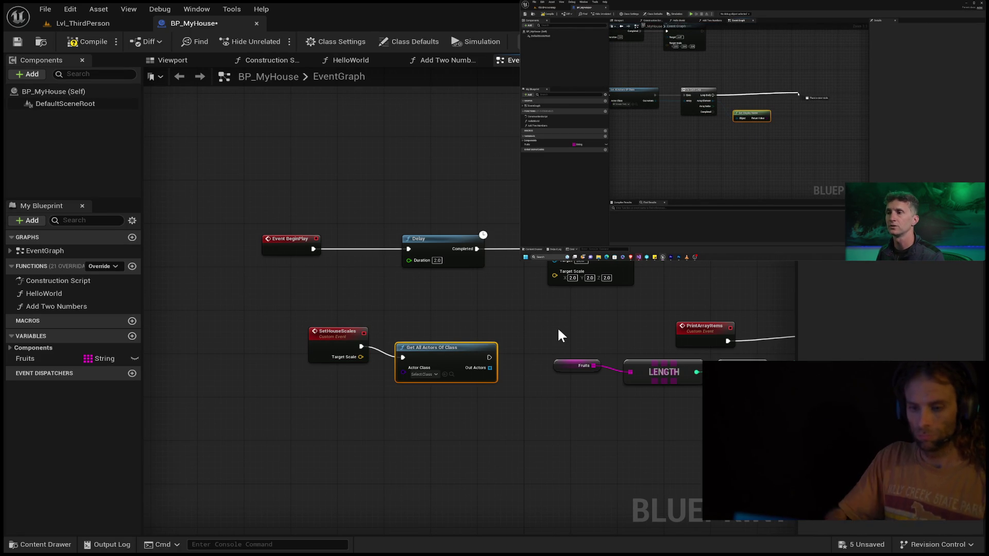
left_click(317, 360, "ctrl")
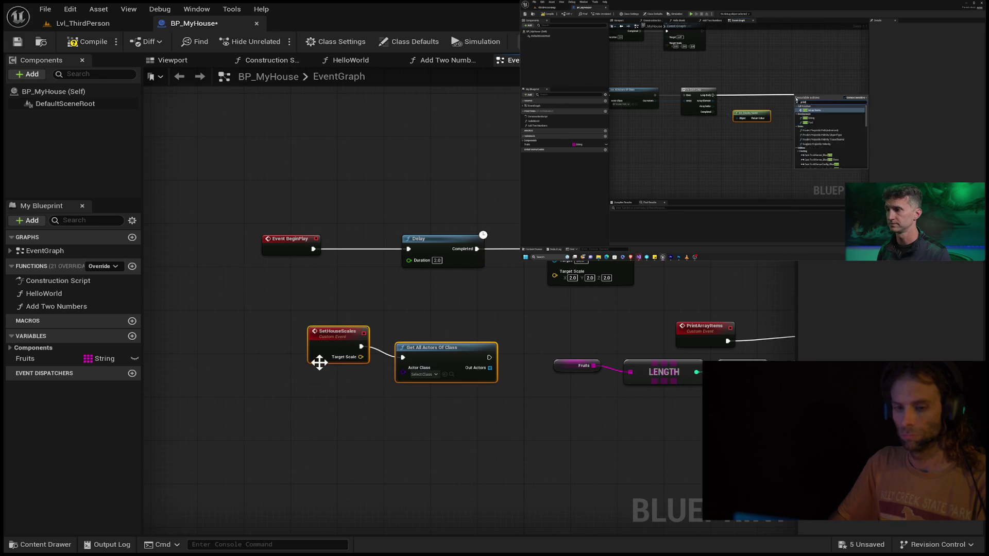
mouse_move(317, 360)
left_mouse_down()
mouse_move(241, 379)
mouse_move(183, 414)
left_mouse_up()
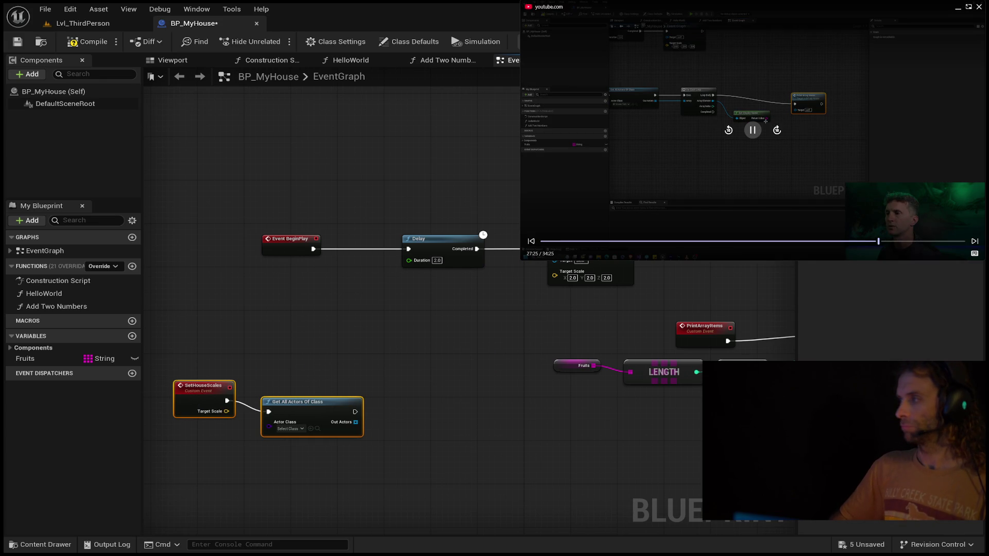
Step: Fine-tune the positions of SetHouseScales and Get All Actors Of Class
left_click(726, 131)
left_click(727, 132)
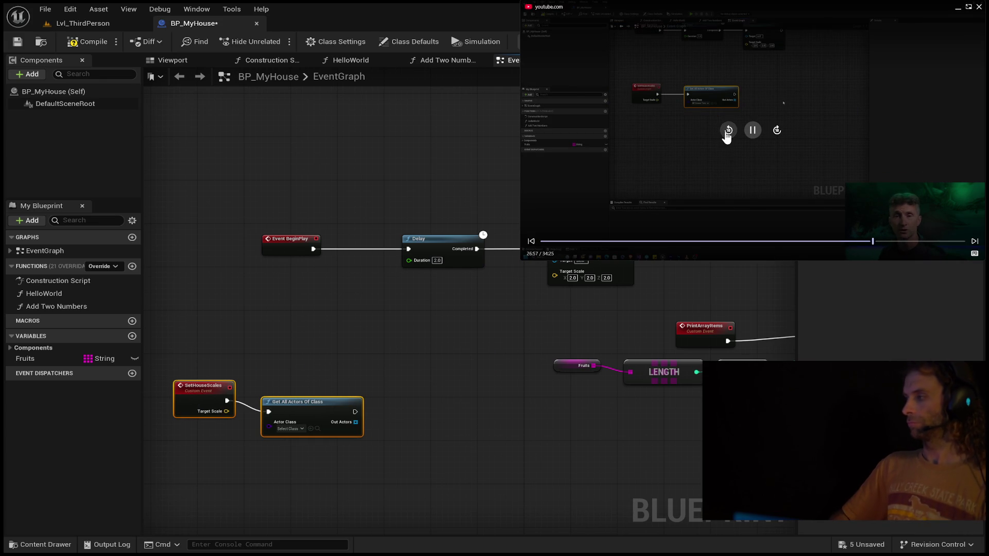
mouse_move(306, 400)
left_mouse_down()
mouse_move(318, 391)
mouse_move(320, 401)
left_mouse_up()
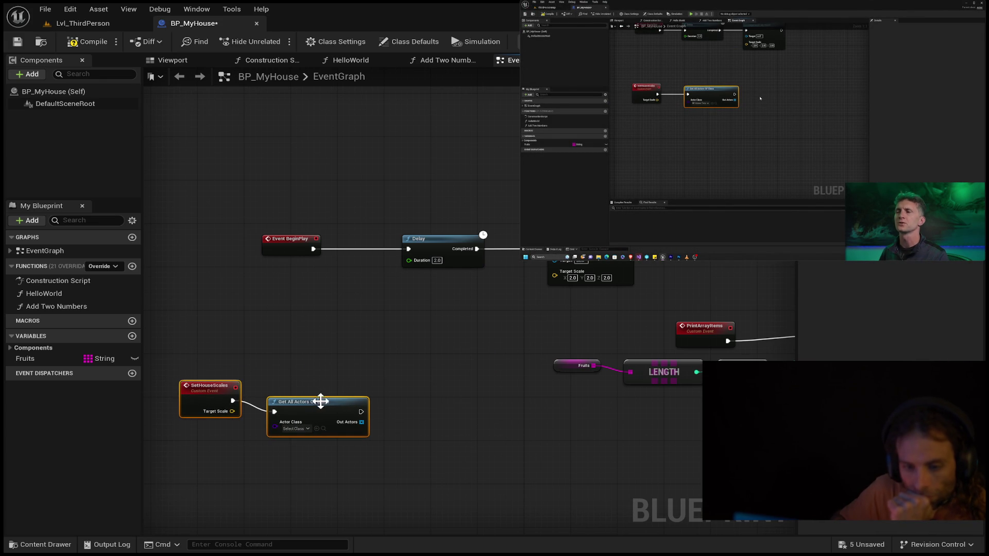
left_click_drag(211, 383, 199, 394)
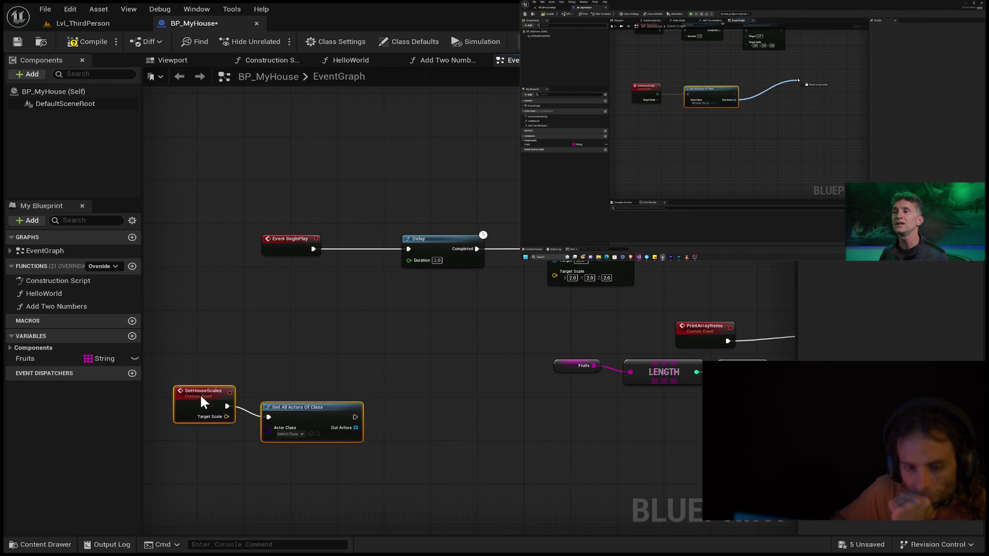
left_click_drag(348, 418, 354, 412)
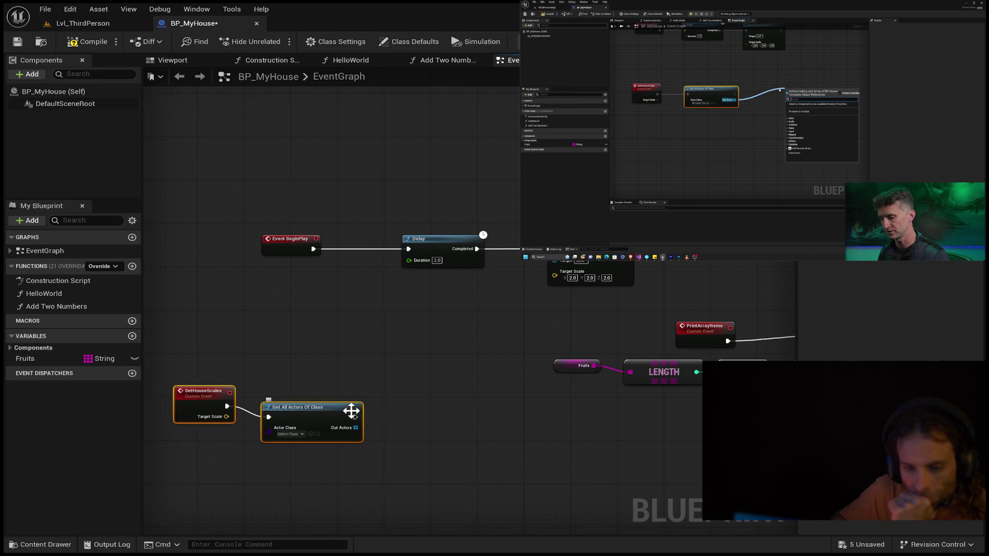
left_click(350, 411)
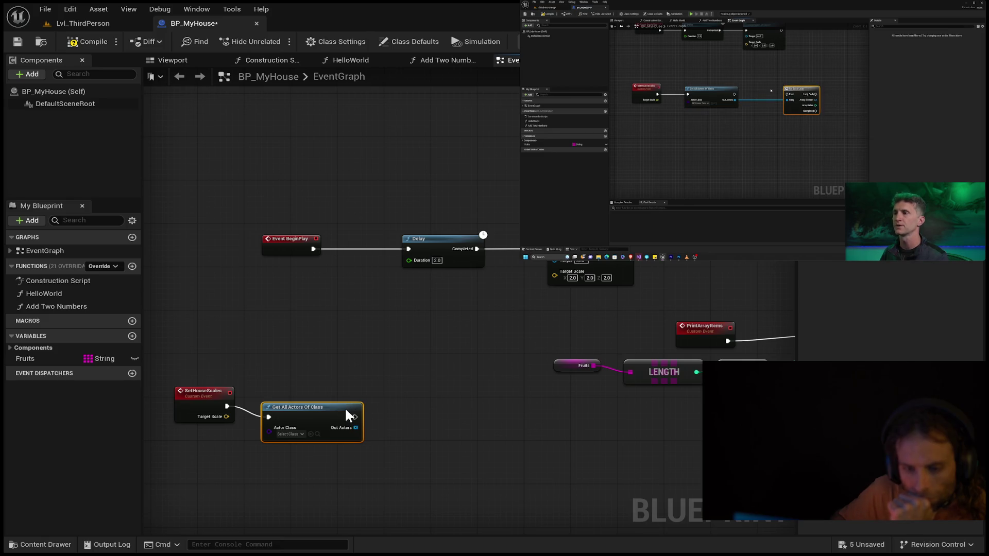
left_click(348, 400)
left_click_drag(343, 406, 354, 396)
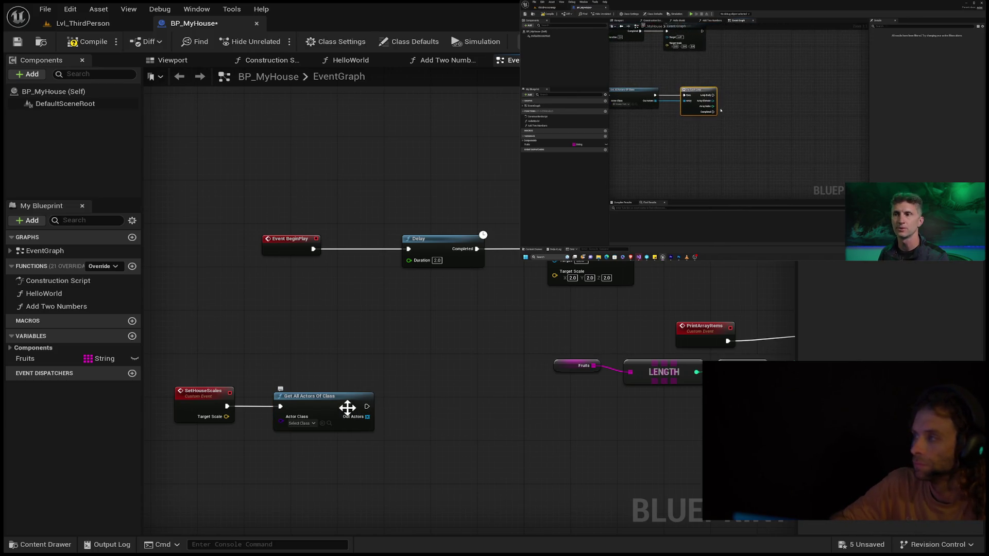
Step: Add a For Each Loop over Out Actors and a Print String on its Loop Body
mouse_move(364, 405)
left_mouse_down()
mouse_move(401, 412)
mouse_move(439, 398)
mouse_move(423, 417)
left_mouse_up()
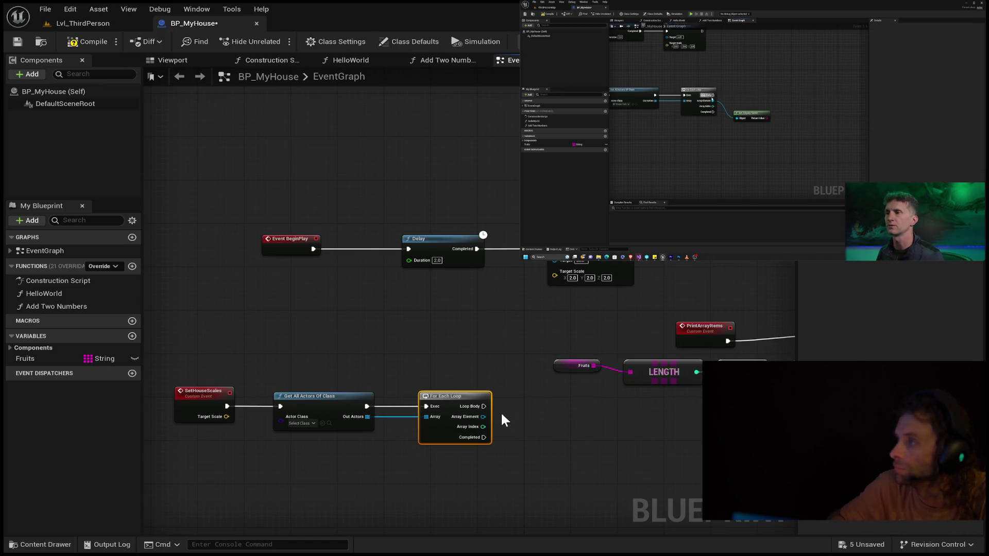
left_click_drag(484, 406, 485, 415)
left_click_drag(551, 405, 565, 415)
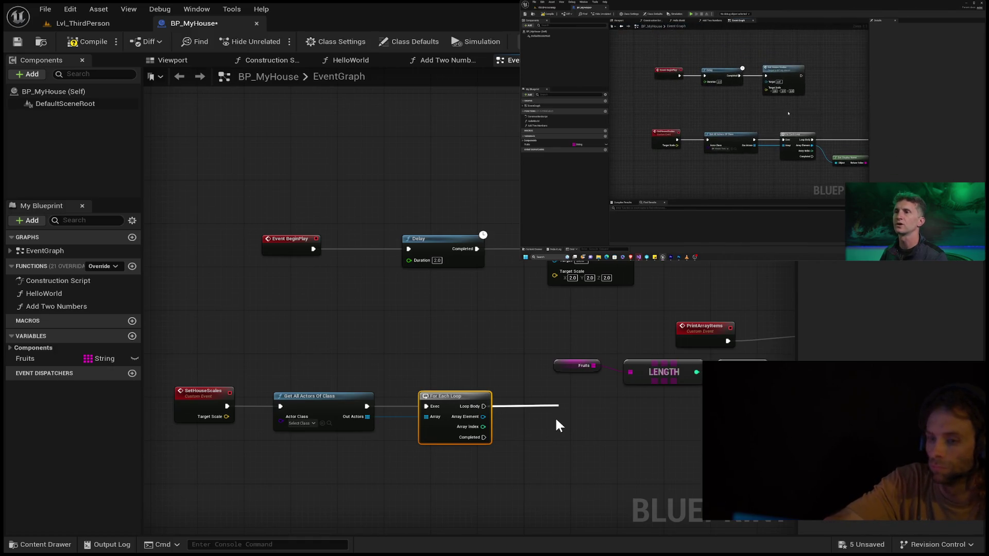
left_click(556, 419)
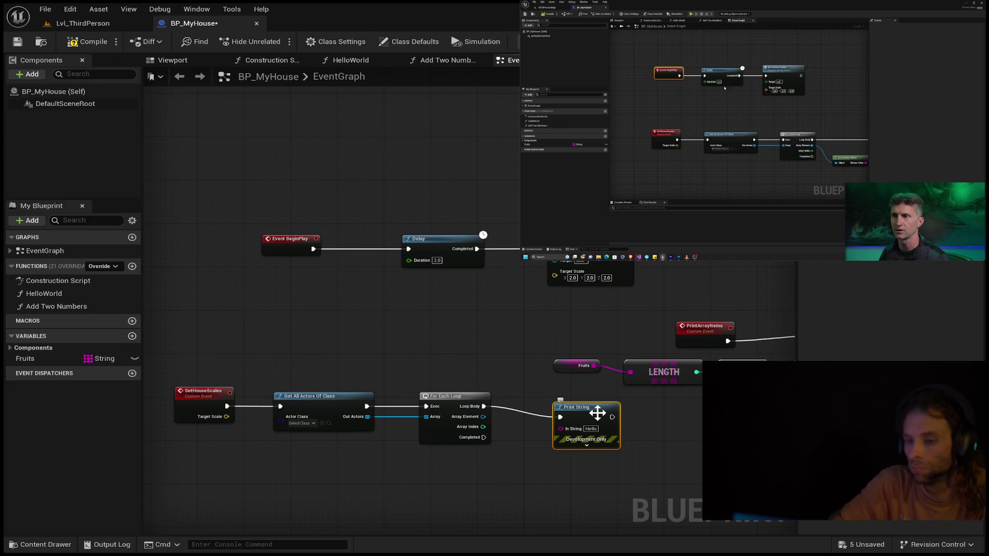
Step: Arrange the SetHouseScales, Get All Actors, loop and Print String nodes in a tidy row
mouse_move(601, 406)
left_mouse_down()
mouse_move(612, 401)
mouse_move(153, 444)
left_mouse_up()
mouse_move(208, 411)
left_mouse_down()
mouse_move(111, 405)
mouse_move(185, 407)
left_mouse_up()
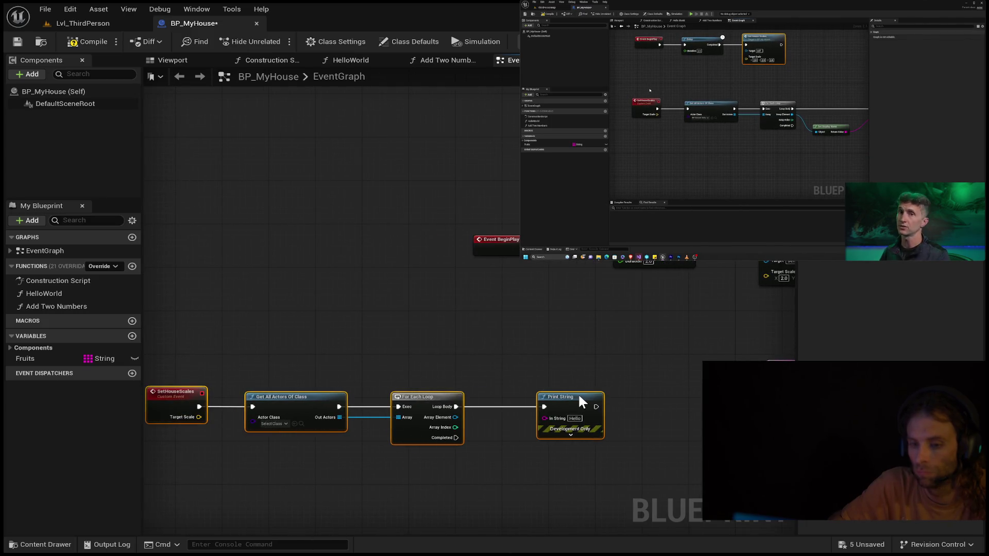
left_click(581, 402)
left_click(300, 400, "ctrl")
left_click(428, 412, "ctrl")
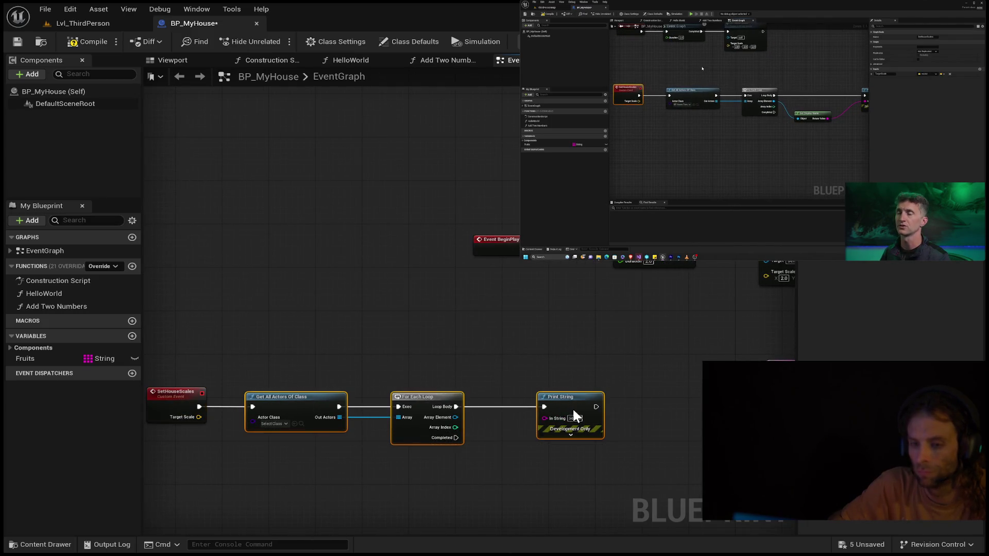
mouse_move(574, 413)
left_mouse_down()
mouse_move(582, 405)
mouse_move(560, 401)
left_mouse_up()
left_click(665, 426)
left_click(643, 416)
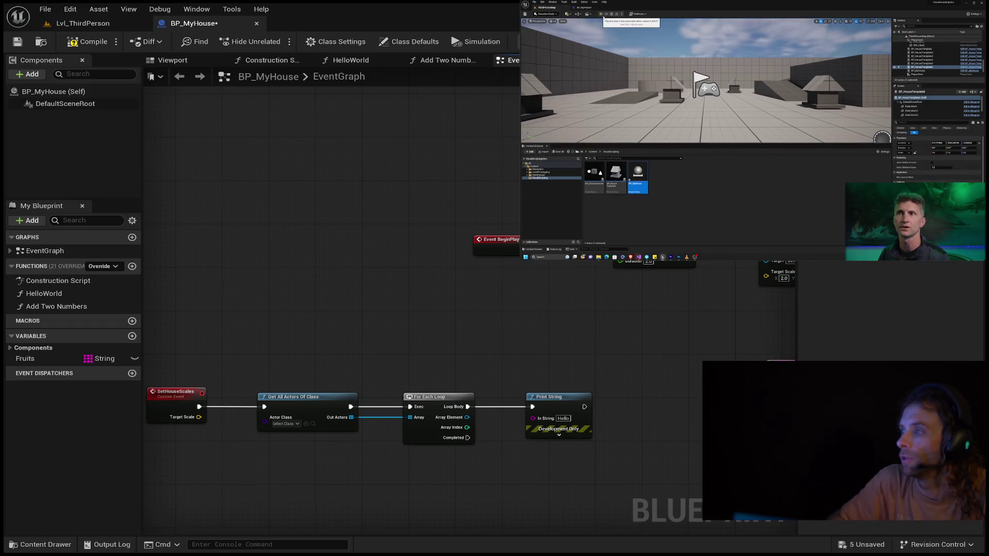
Step: Add Get Display Name from Array Element and wire its Return Value into Print String's In String
mouse_move(614, 86)
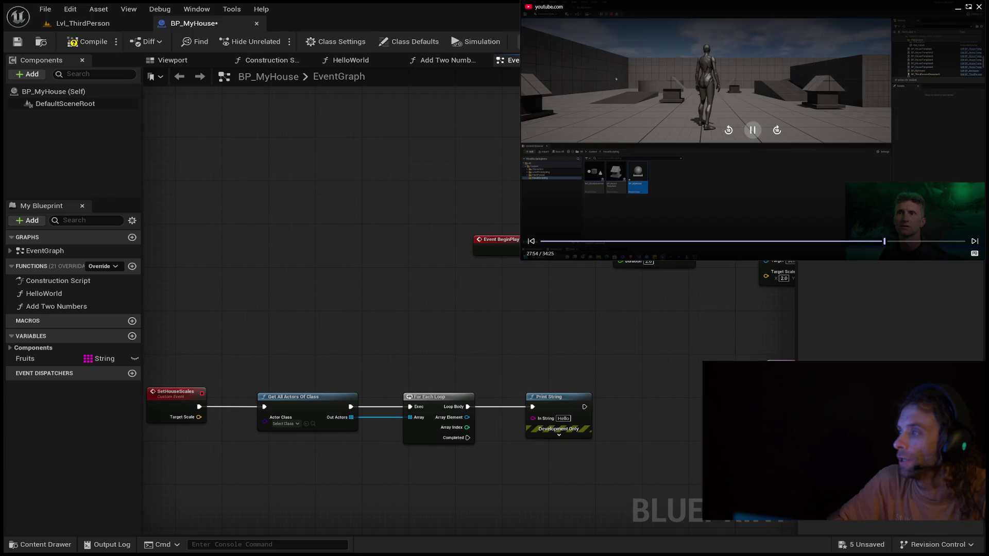
left_click(726, 131)
left_click(726, 132)
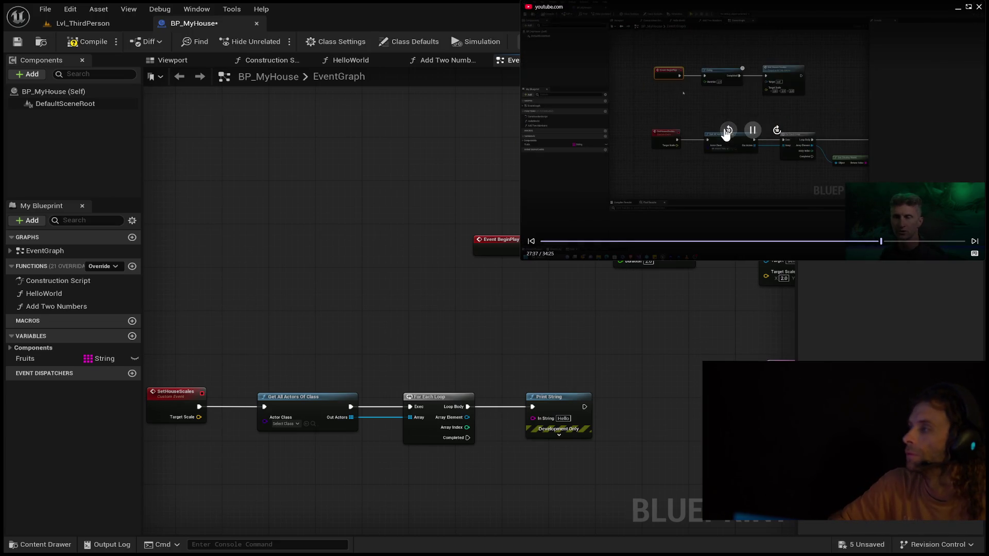
left_click(726, 133)
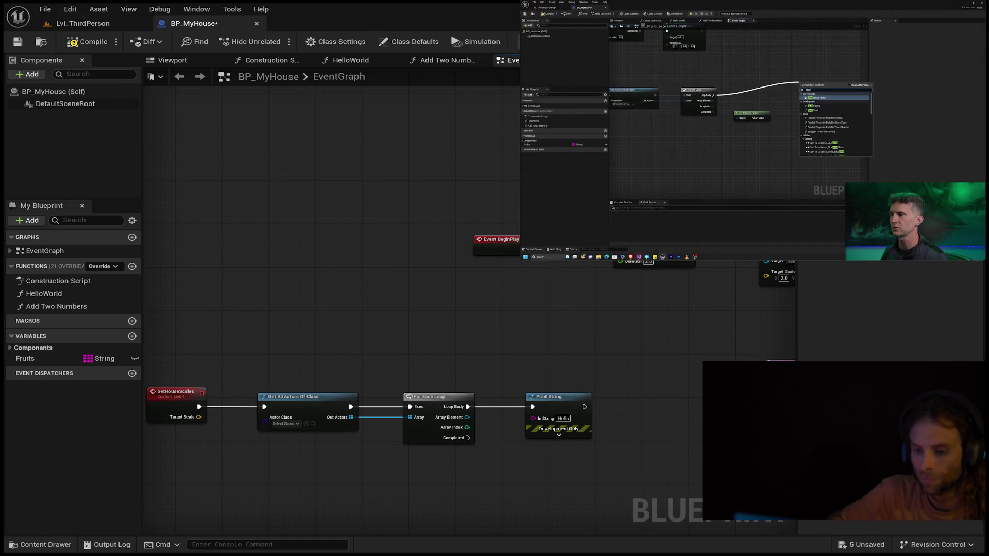
left_click_drag(485, 423, 511, 485)
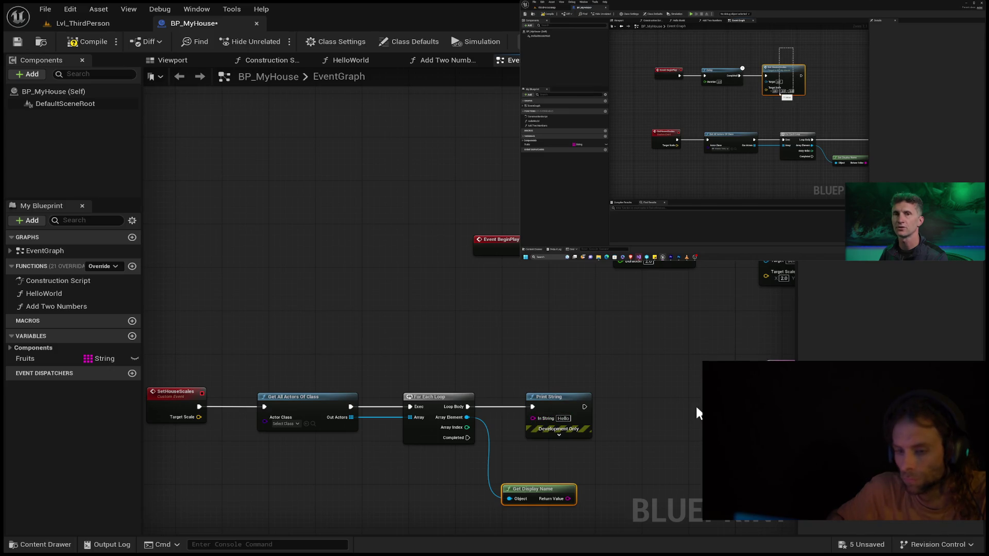
left_click_drag(572, 396, 694, 390)
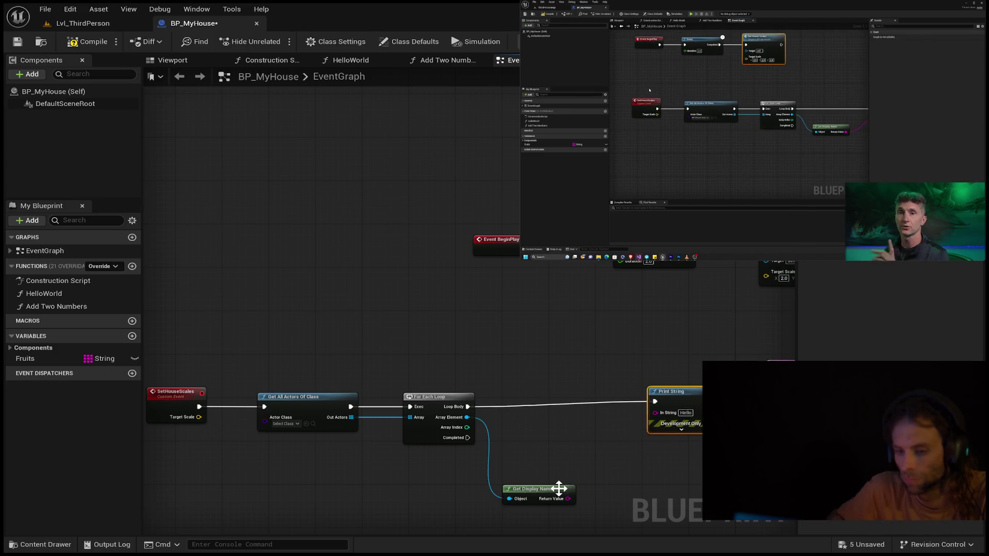
left_click_drag(567, 499, 652, 412)
Step: Line up Get Display Name between For Each Loop and Print String, zoom out, and save BP_MyHouse
mouse_move(536, 495)
left_mouse_down()
mouse_move(559, 462)
mouse_move(566, 425)
mouse_move(555, 420)
left_mouse_up()
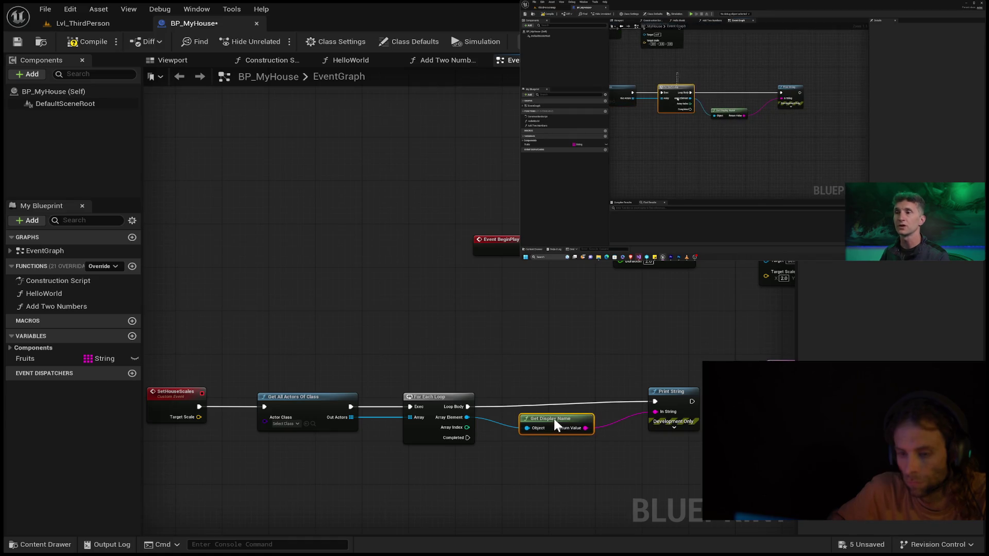
scroll(474, 457, "down", 2)
left_click_drag(474, 457, 441, 353)
scroll(409, 355, "down", 2)
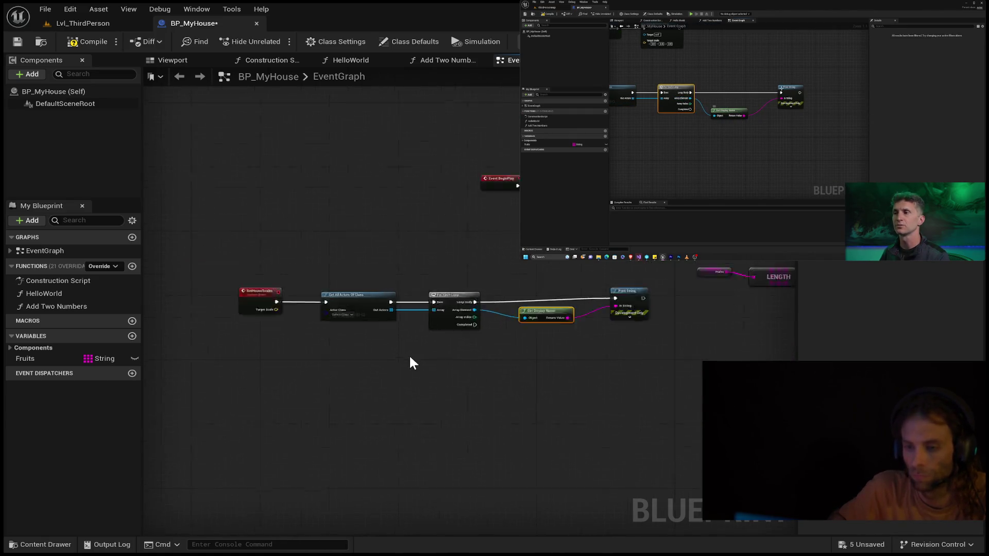
scroll(410, 355, "down", 3)
scroll(415, 355, "down", 1)
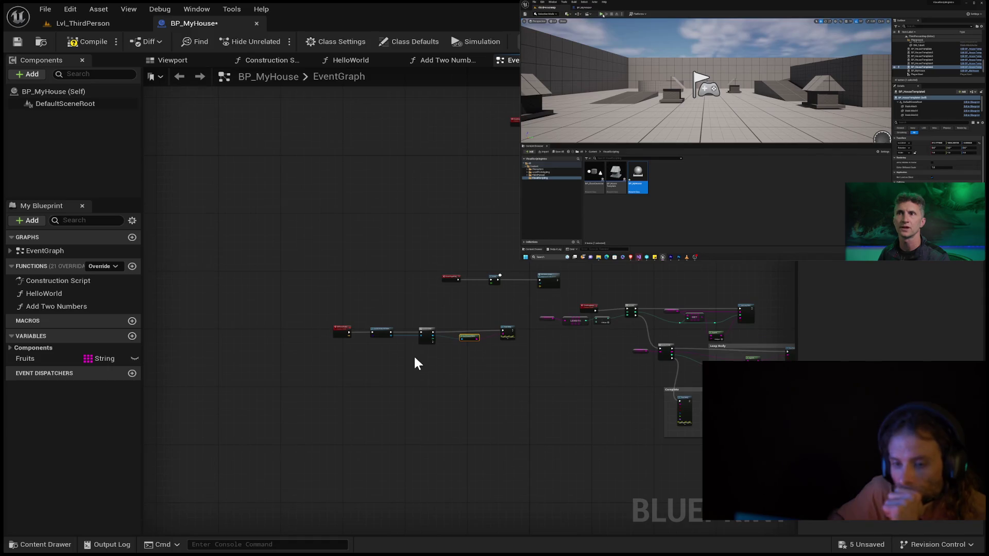
left_click_drag(415, 356, 410, 369)
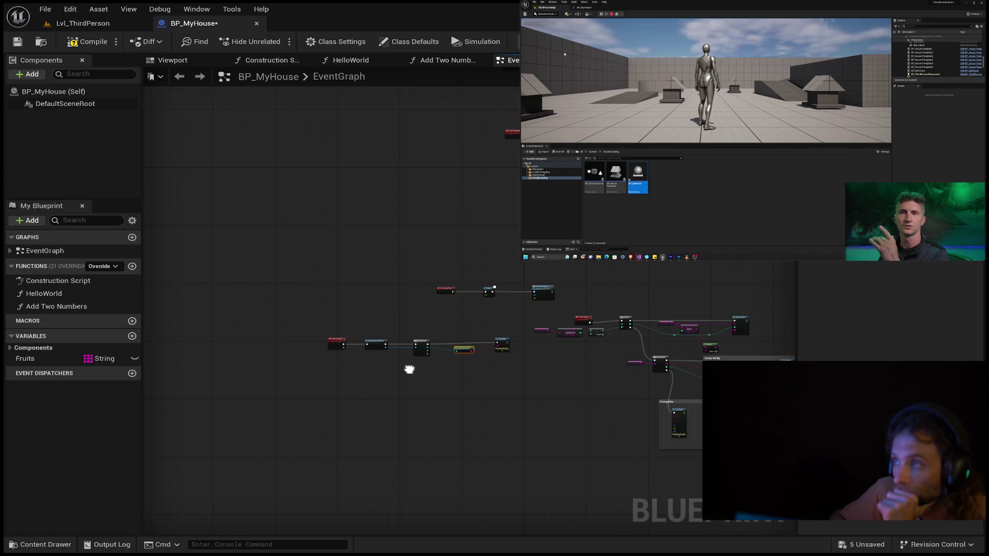
left_click_drag(410, 369, 410, 369)
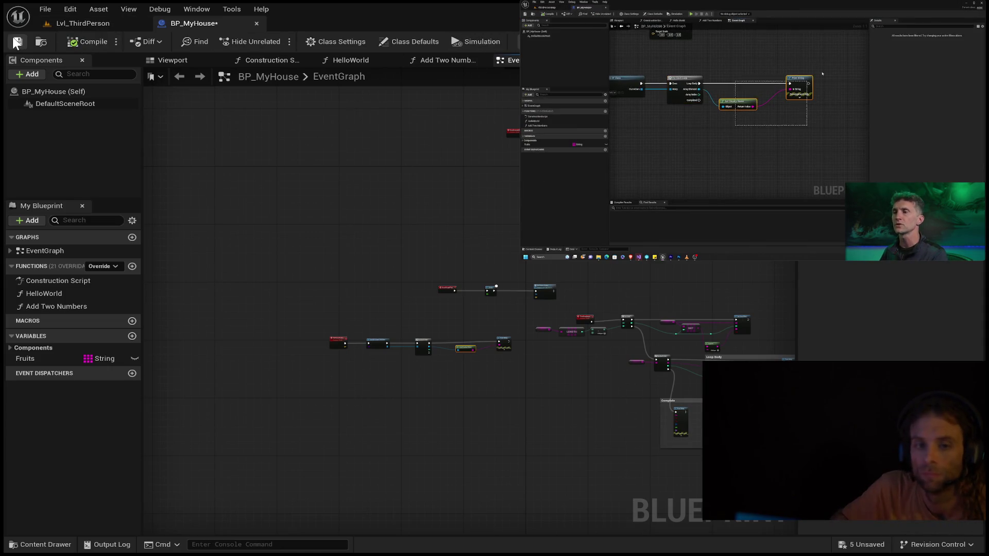
left_click(17, 42)
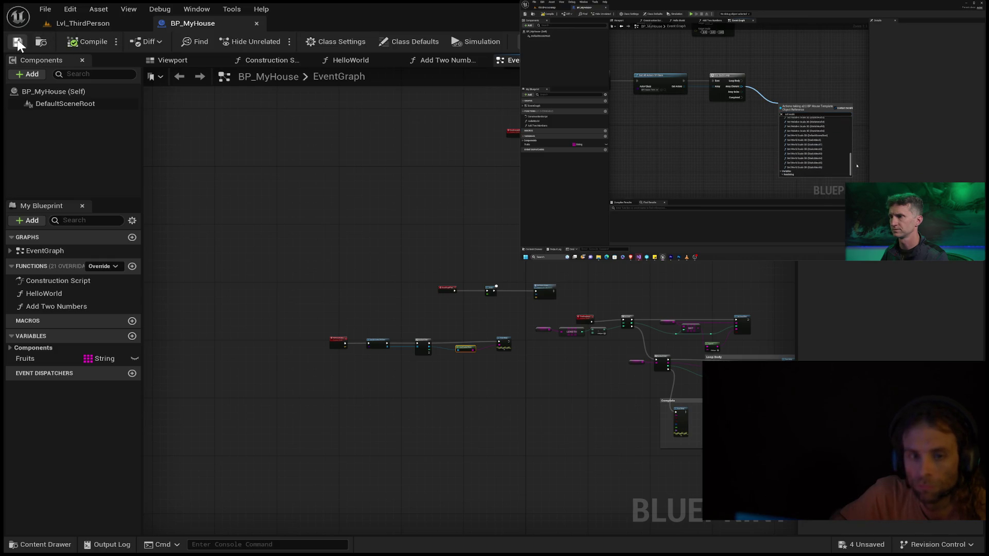
Step: Briefly play-test Lvl_ThirdPerson, then stop the session
left_click(102, 21)
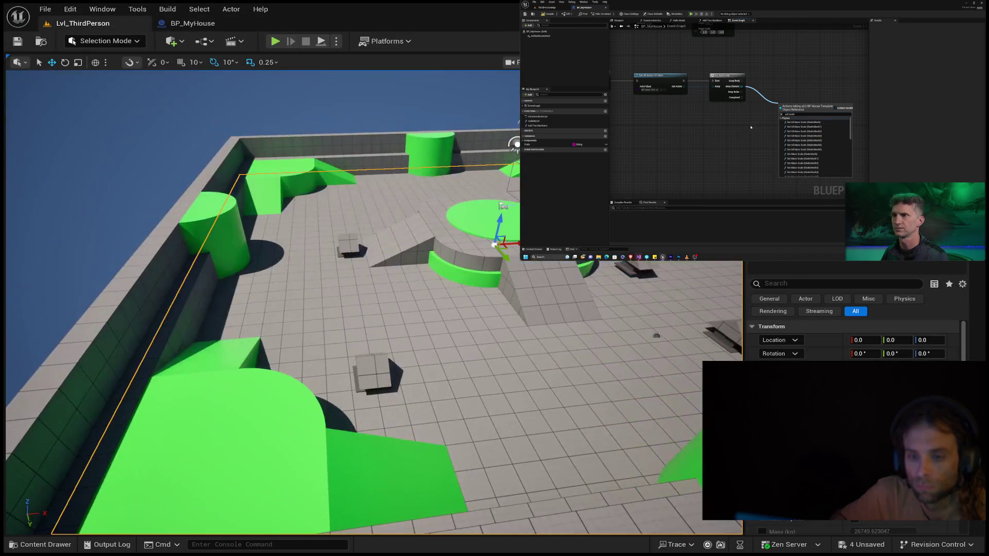
left_click(274, 41)
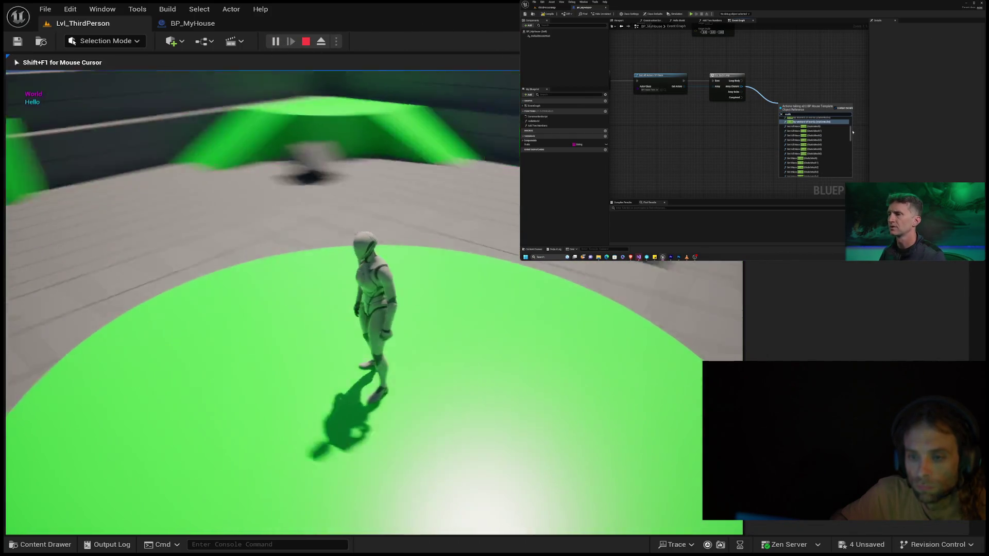
key("Escape")
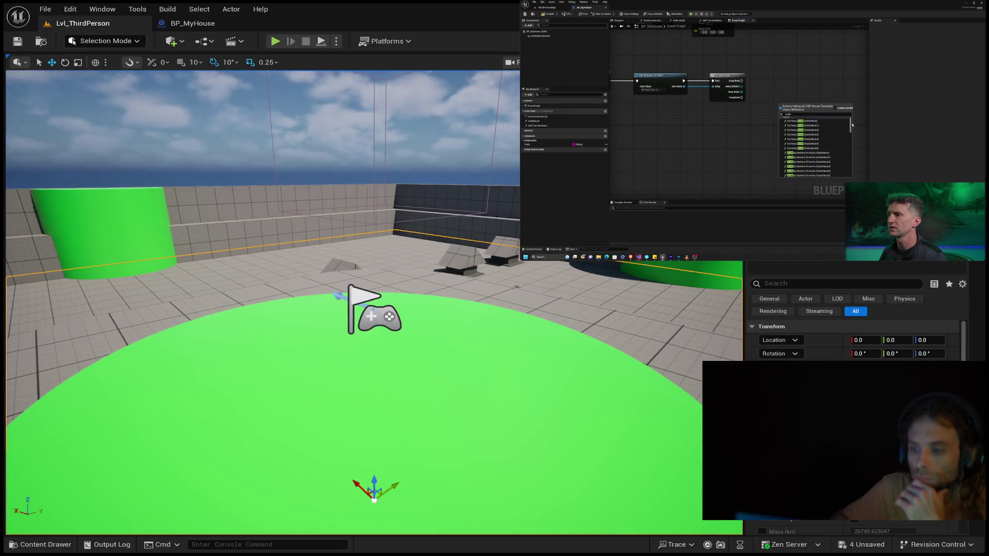
Step: Rewind the reference tutorial video in several ten-second jumps
mouse_move(752, 130)
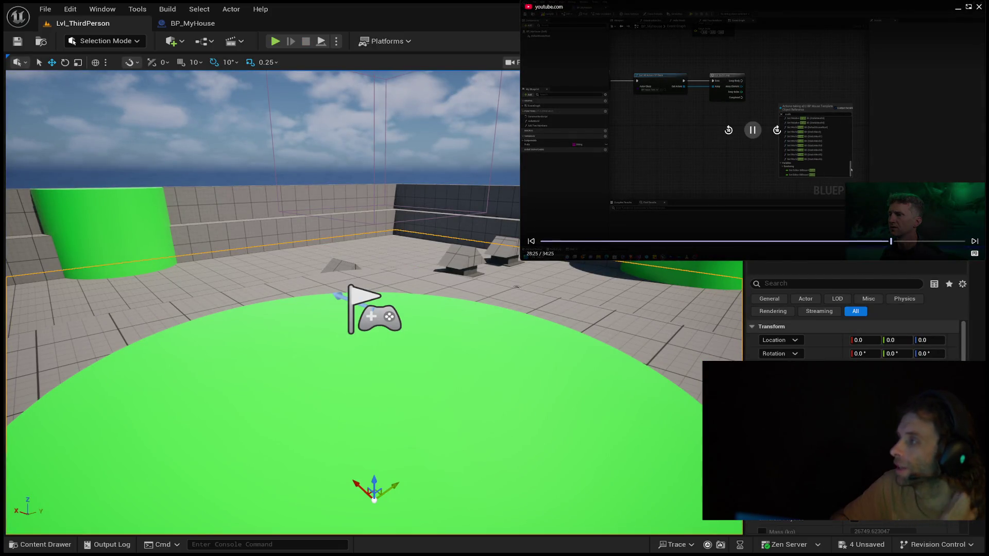
left_click(728, 131)
left_click(729, 132)
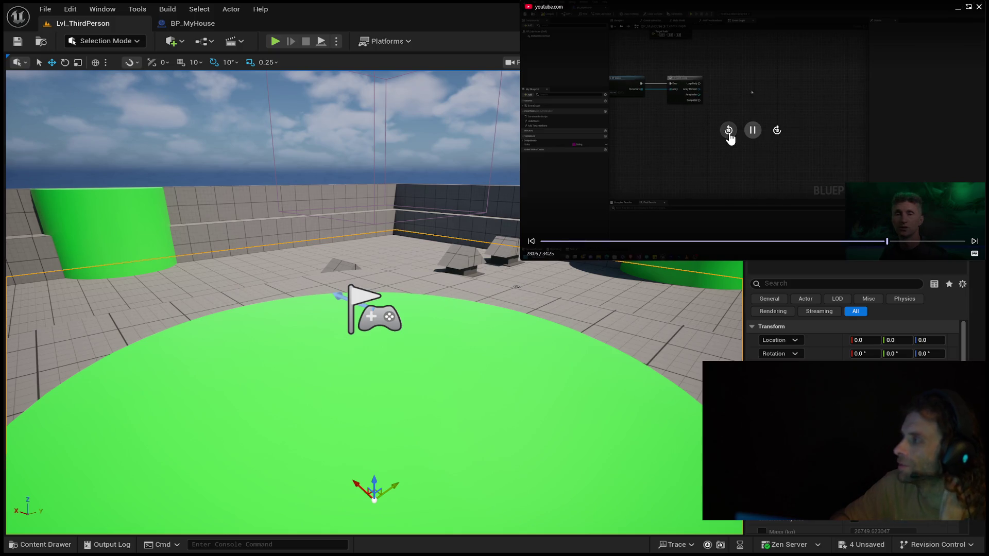
left_click(729, 134)
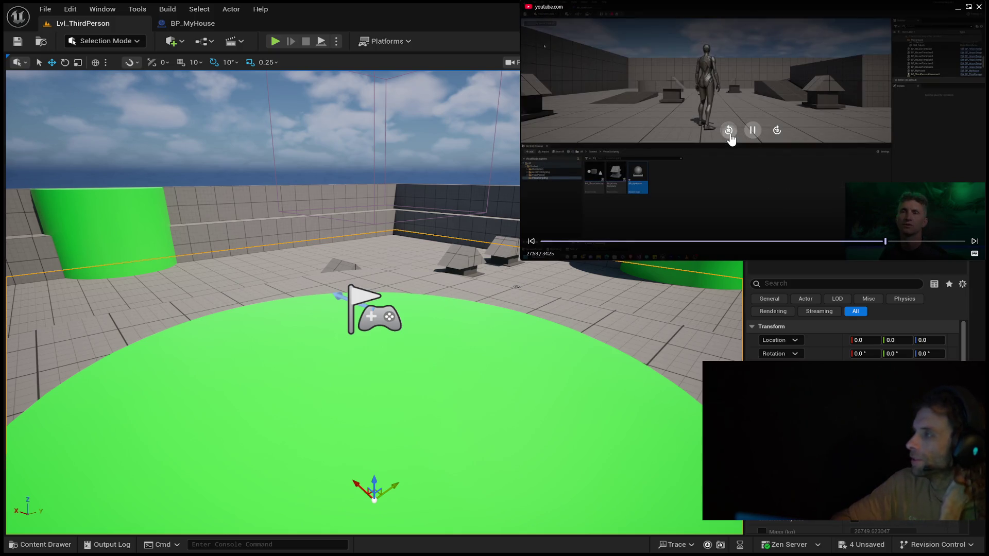
left_click(729, 131)
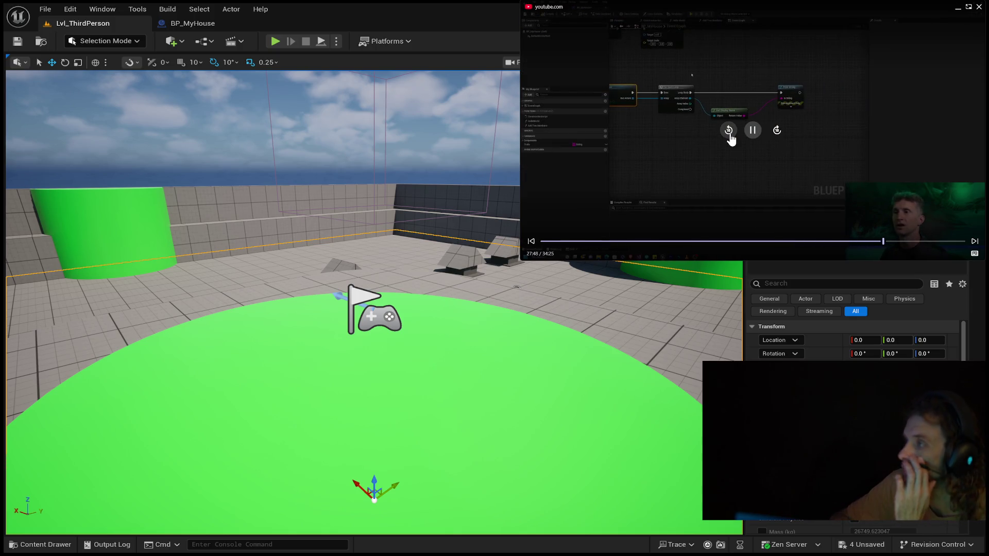
left_click(729, 131)
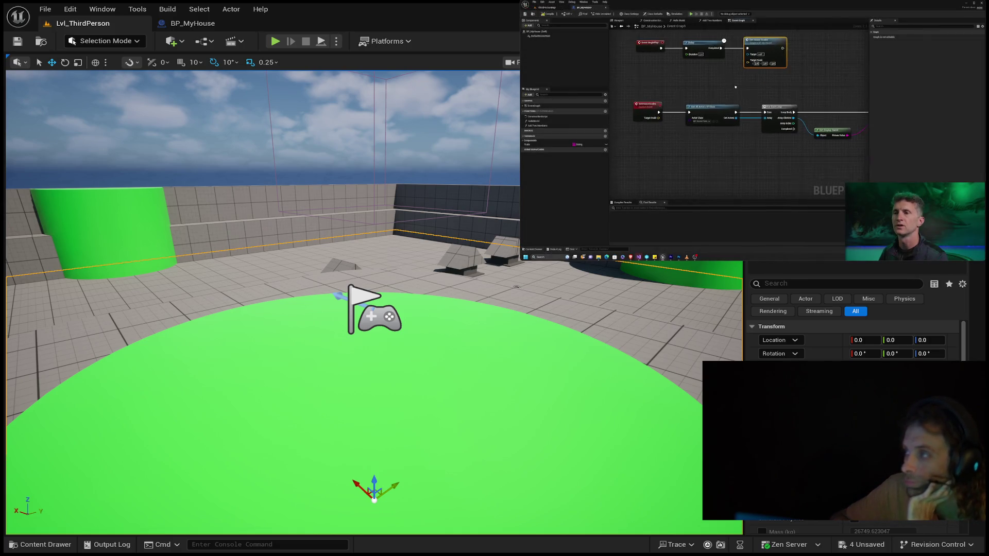
left_click(194, 24)
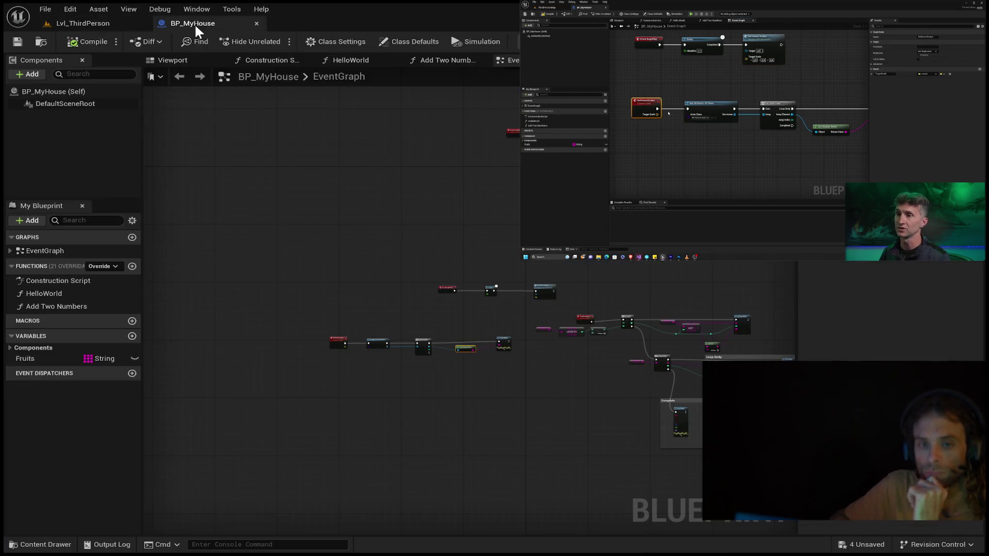
scroll(464, 289, "up", 8)
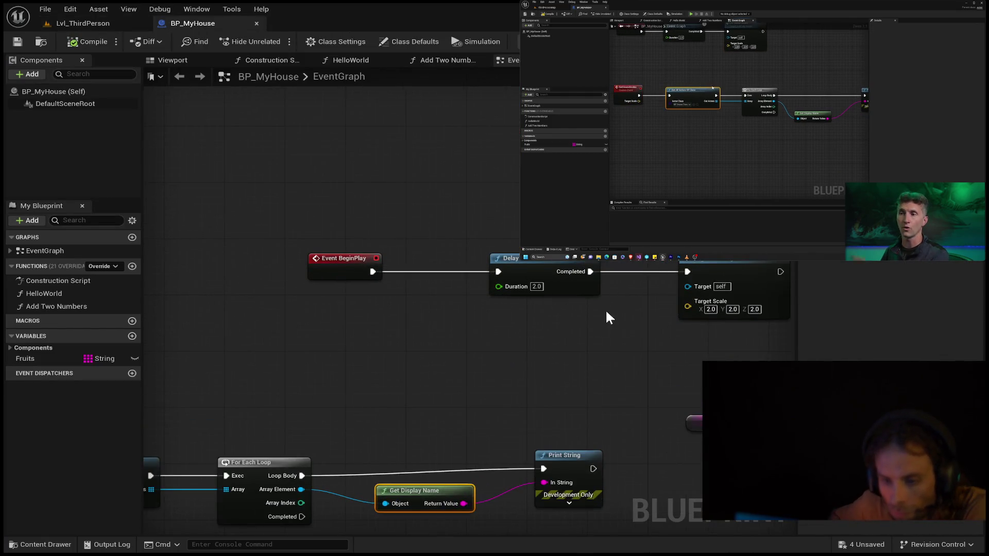
left_click_drag(528, 313, 525, 305)
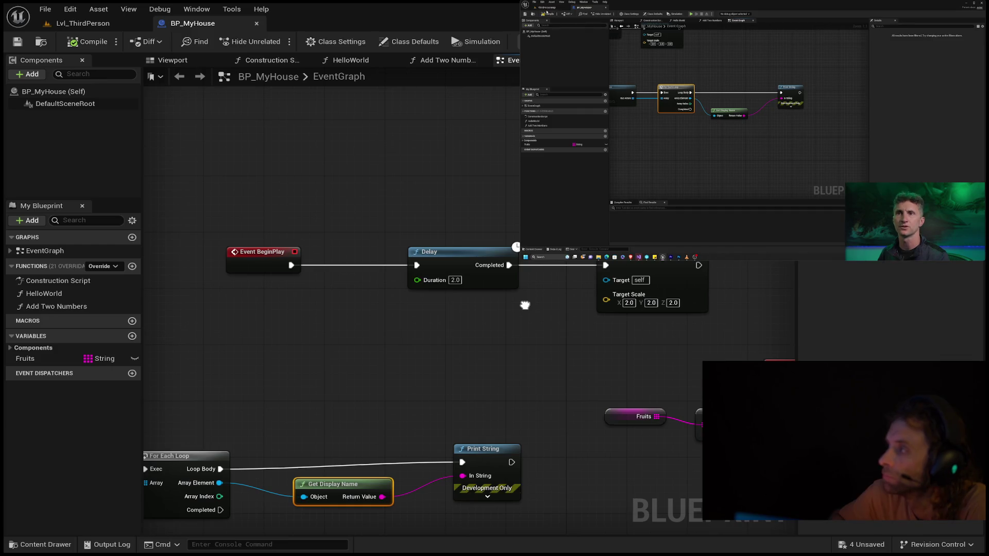
left_click_drag(525, 305, 486, 292)
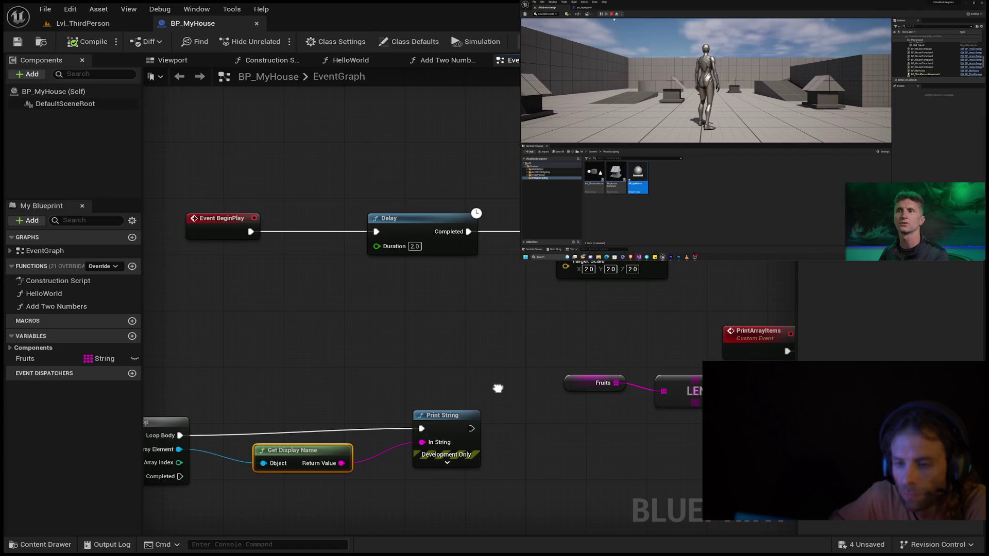
mouse_move(752, 154)
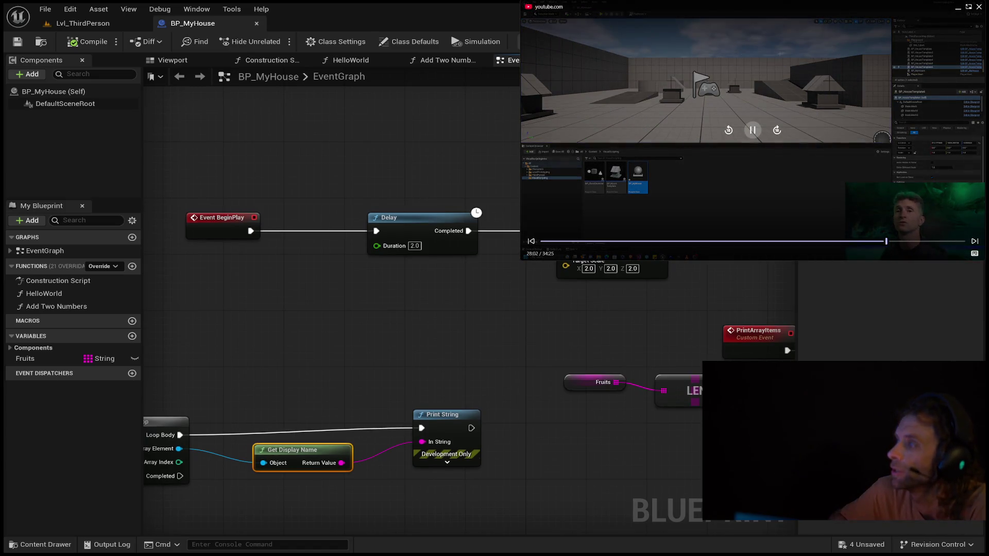
left_click(728, 131)
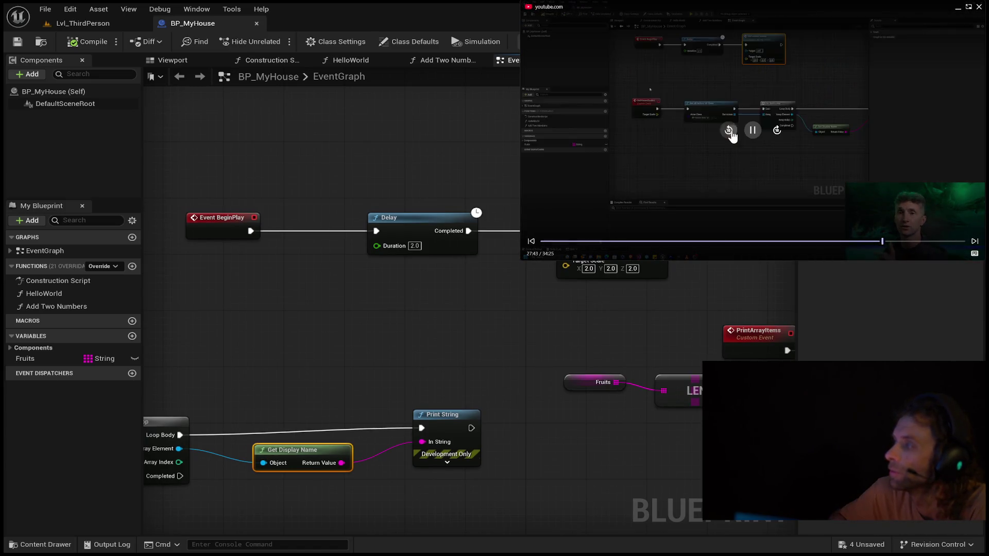
left_click(728, 131)
left_click(729, 131)
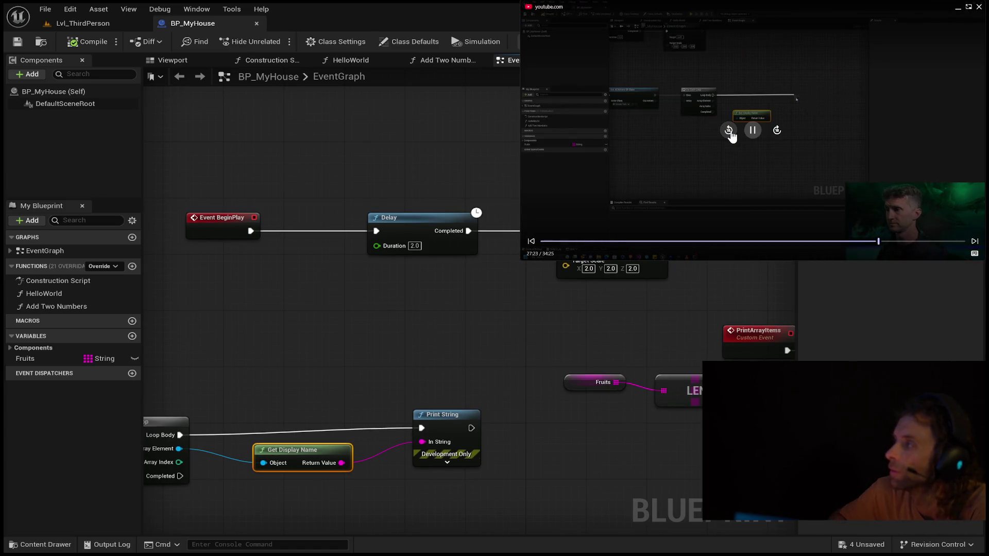
left_click(728, 130)
left_click(728, 130)
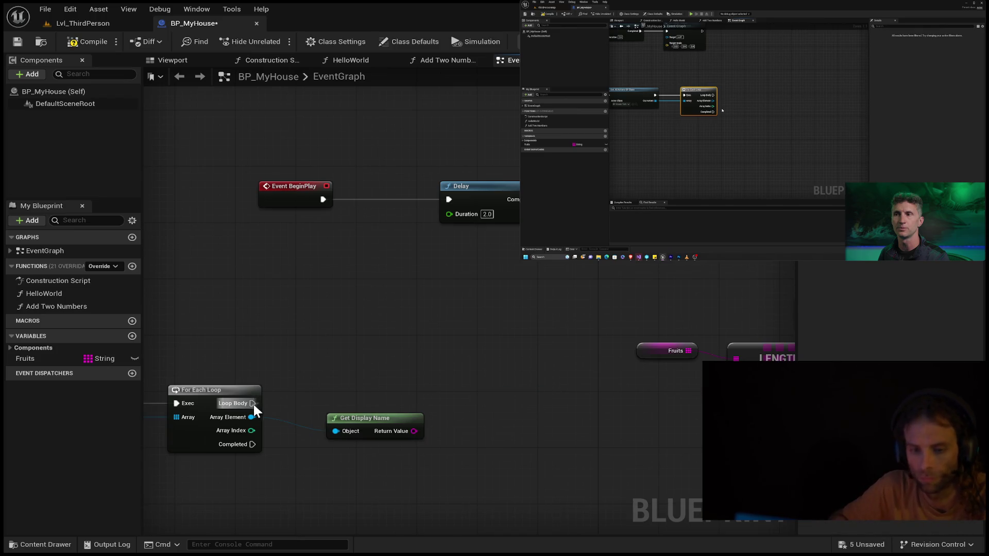
Step: Try a Print Array Items call on the loop body, then delete it
left_click_drag(252, 403, 451, 405)
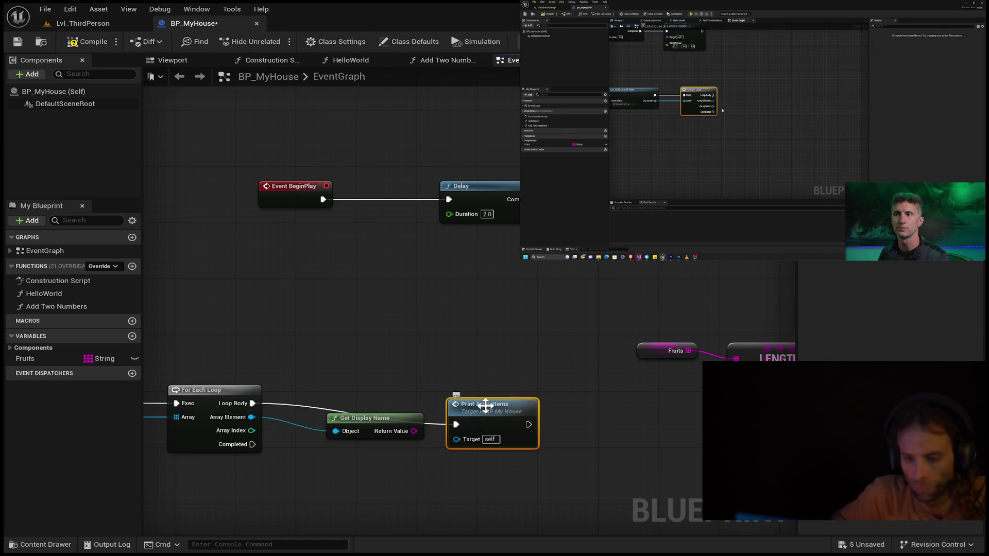
left_click_drag(485, 406, 502, 384)
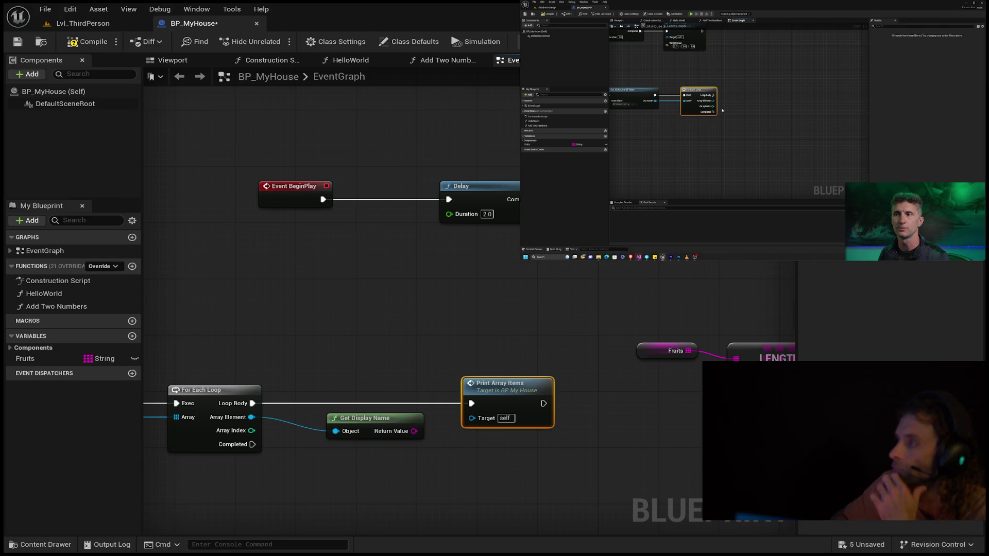
key("space")
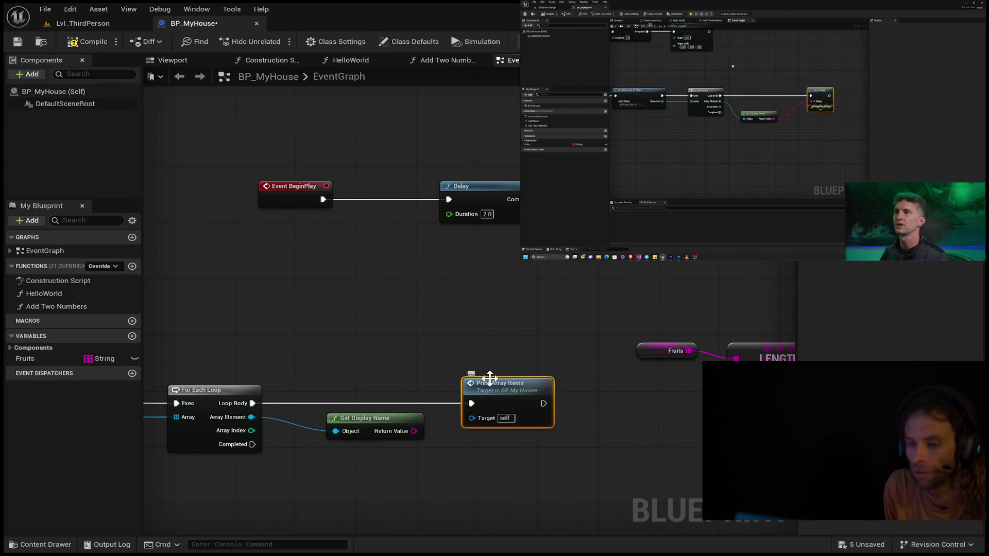
key("Delete")
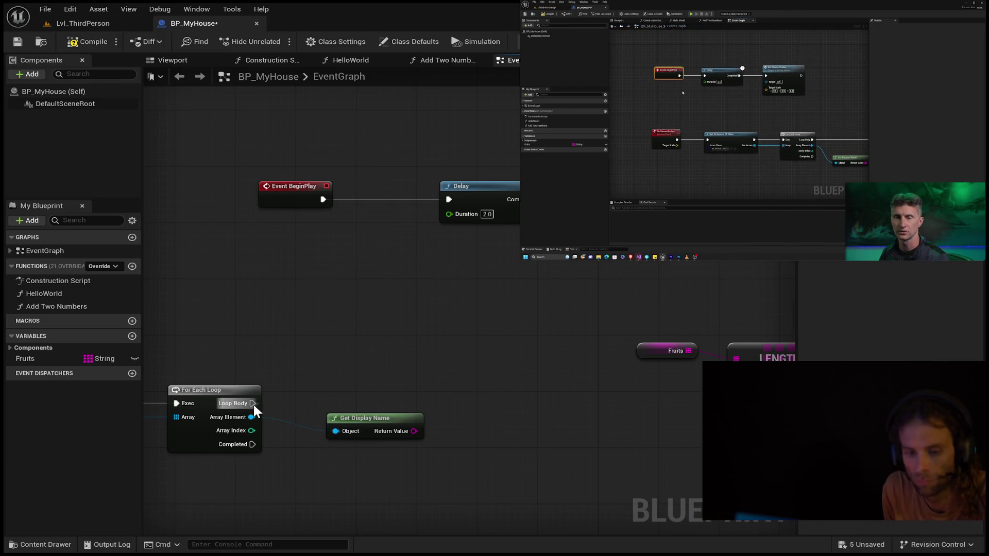
Step: Add a Print String on Loop Body, fed by Get Display Name's return value
left_click_drag(252, 403, 463, 398)
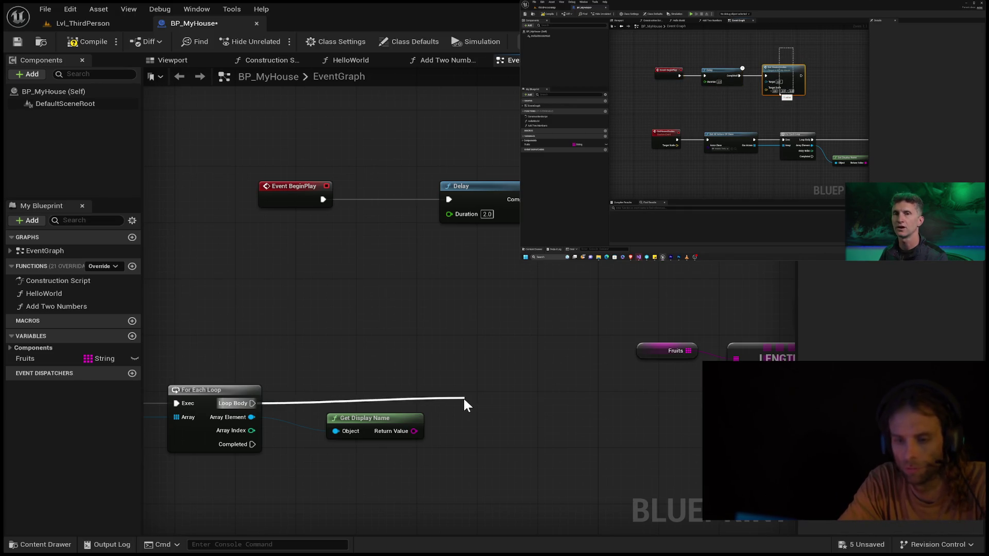
left_click_drag(464, 398, 499, 392)
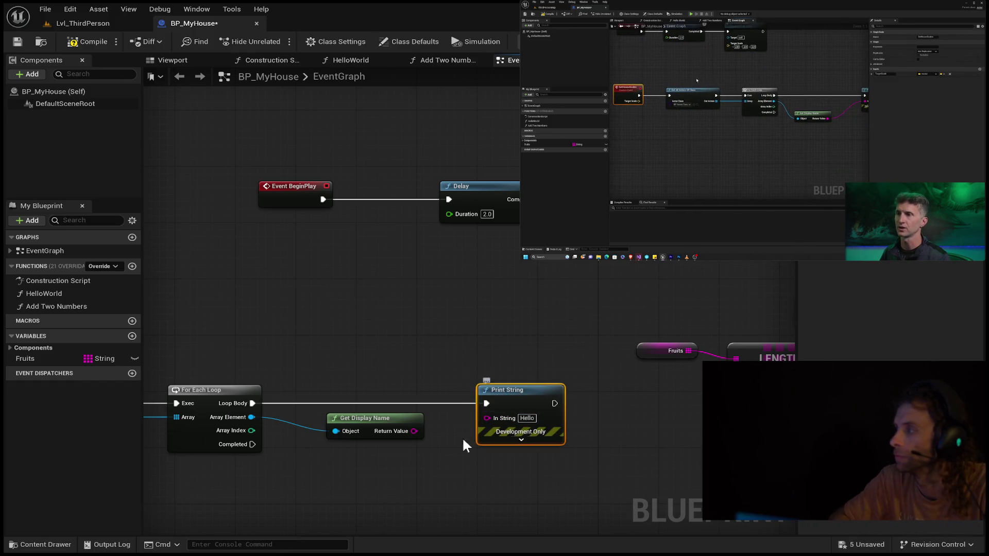
left_click_drag(413, 431, 486, 418)
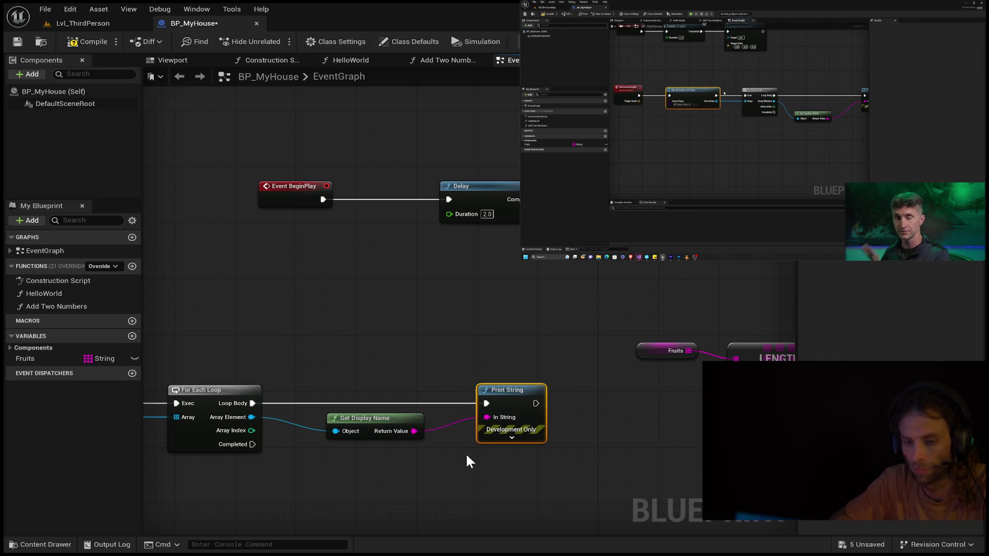
left_click_drag(624, 478, 769, 401)
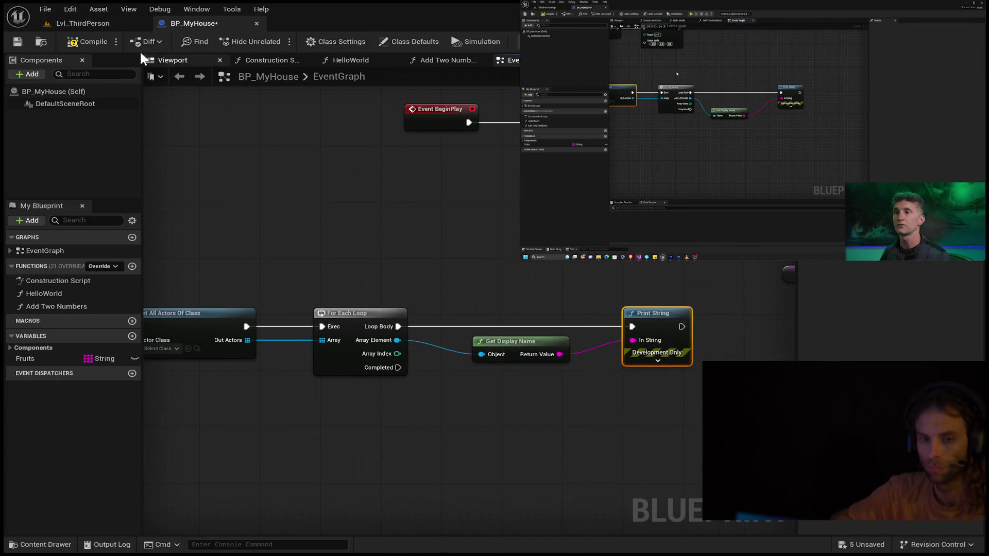
Step: Compile BP_MyHouse, start a Lvl_ThirdPerson play session, and return to the SetHouseScales chain
left_click(67, 43)
left_click(85, 23)
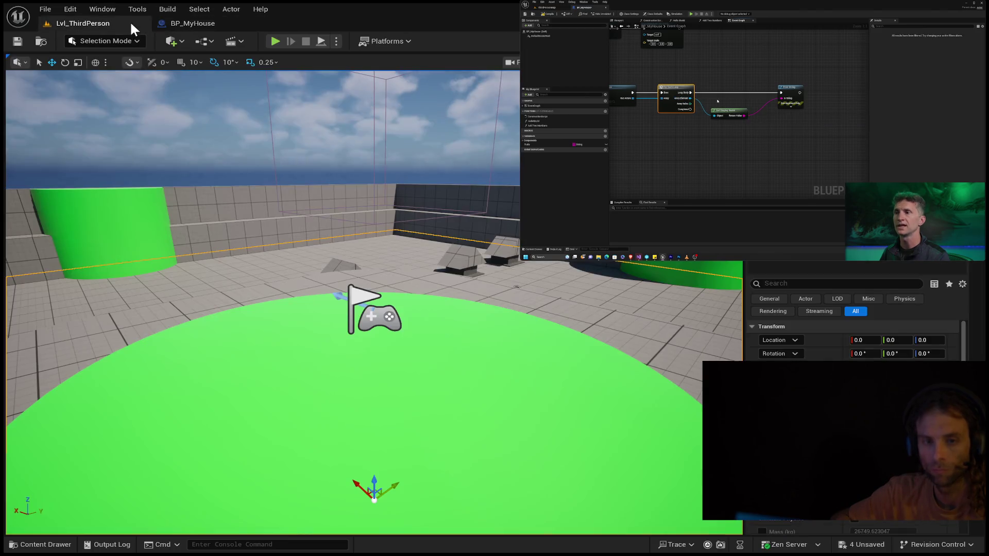
left_click(276, 41)
left_click(181, 23)
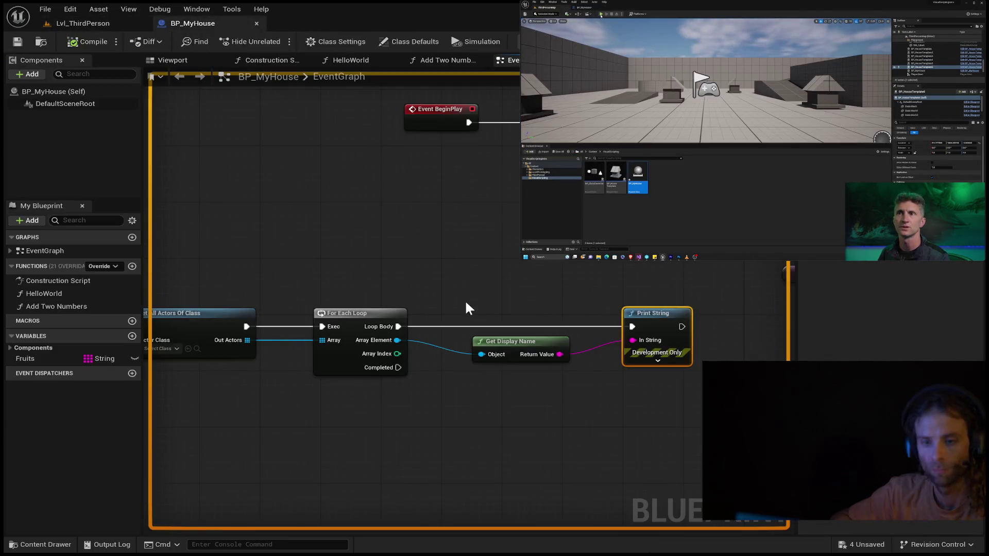
scroll(476, 299, "down", 3)
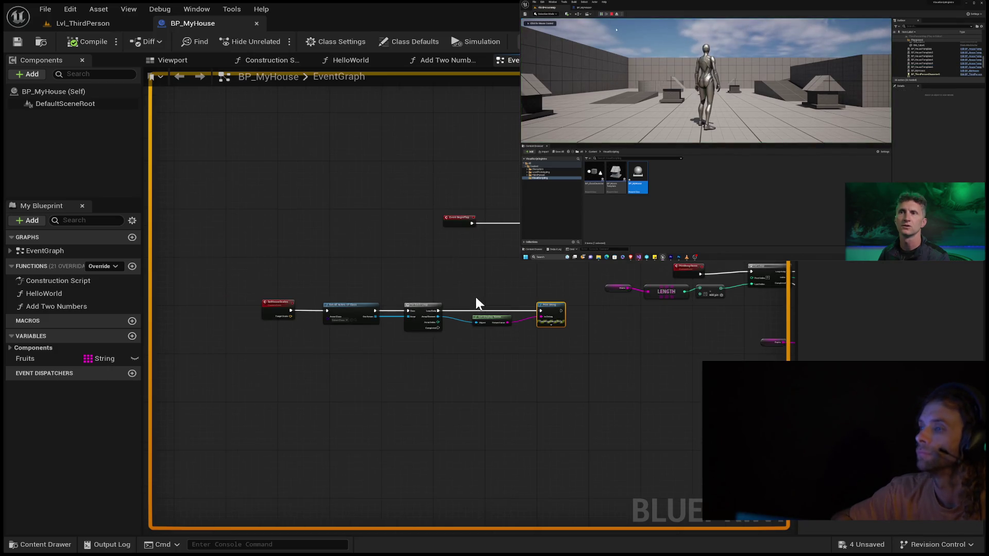
scroll(400, 296, "up", 3)
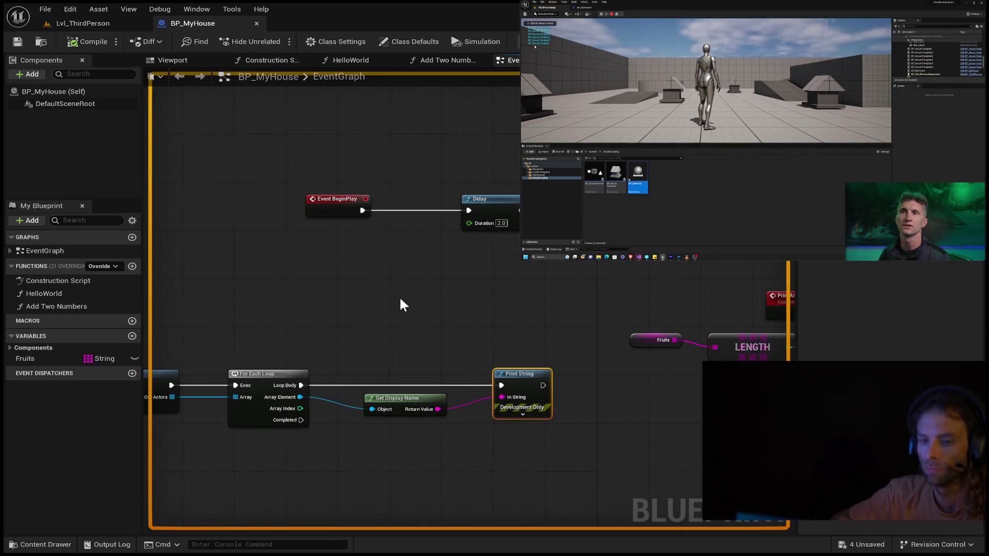
mouse_move(400, 304)
left_mouse_down()
mouse_move(544, 270)
mouse_move(648, 265)
left_mouse_up()
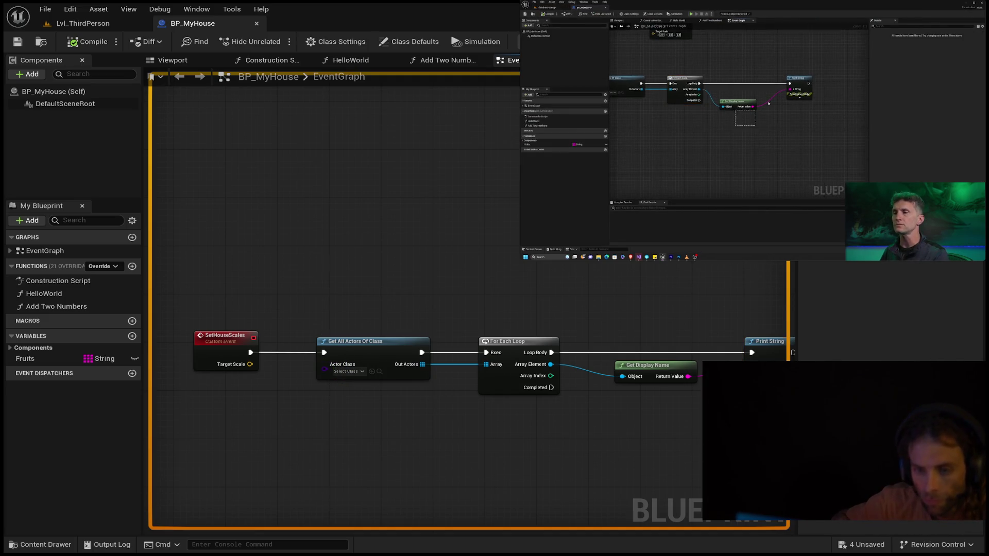
Step: Compile and save the BP_MyHouse blueprint
mouse_move(752, 130)
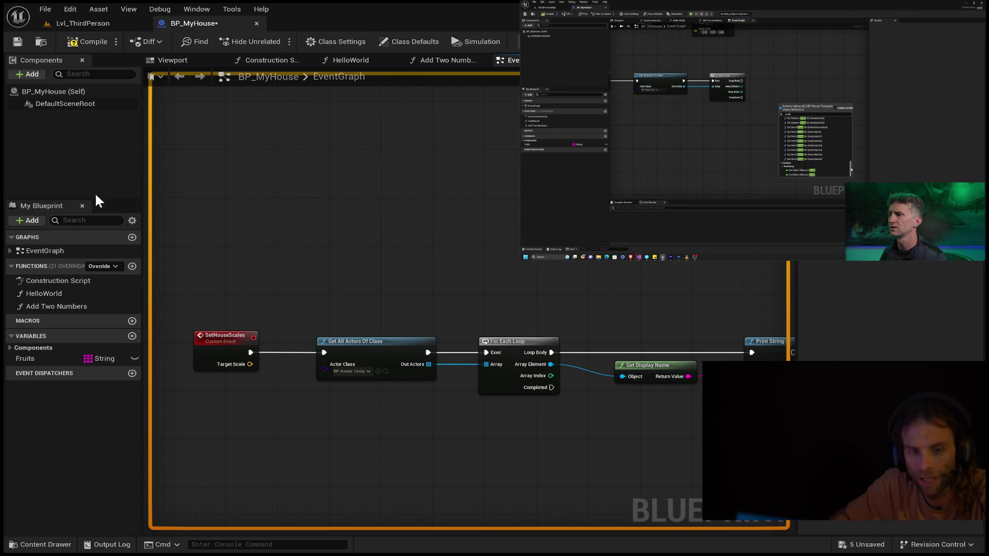
left_click(16, 43)
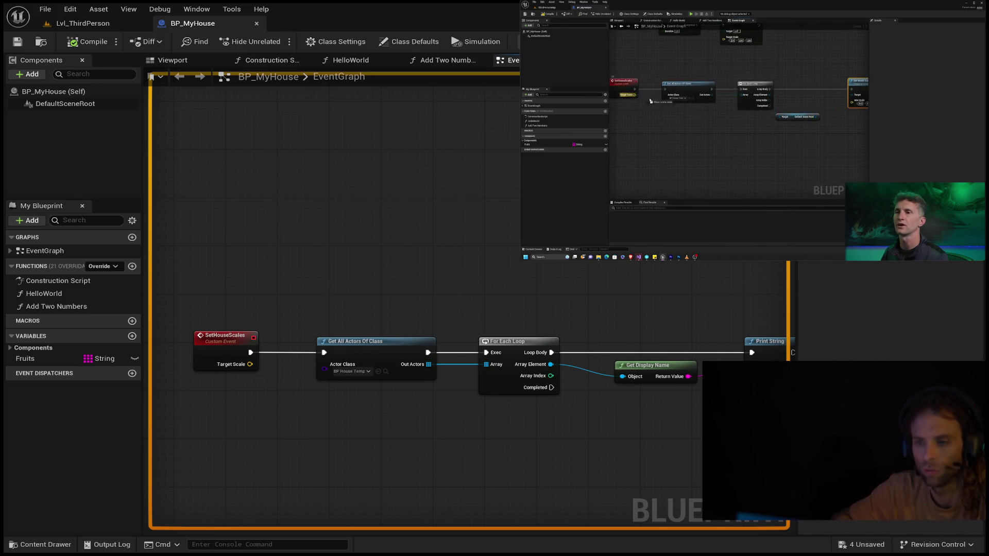
Step: Play-test Lvl_ThirdPerson, stop it, and look down over the green platform
left_click(58, 24)
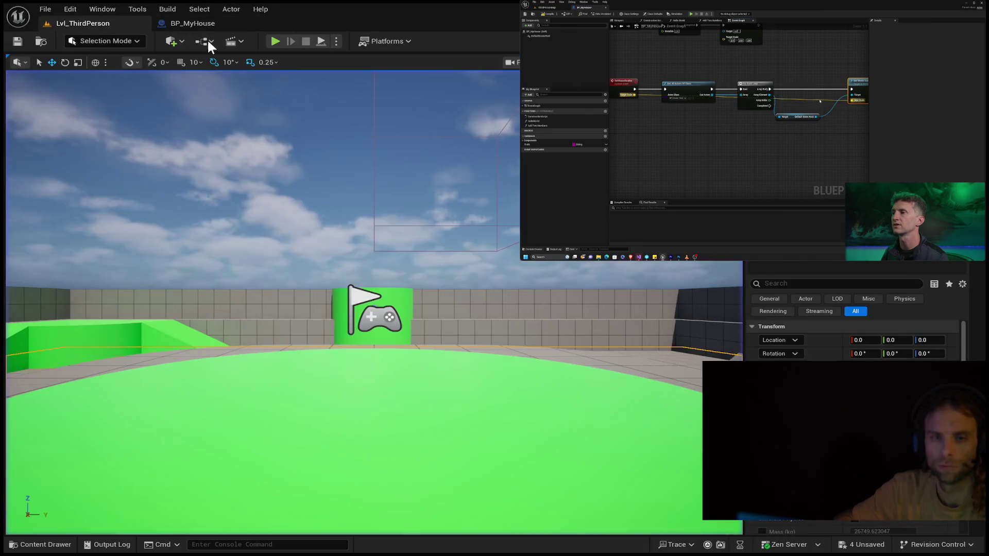
left_click(276, 41)
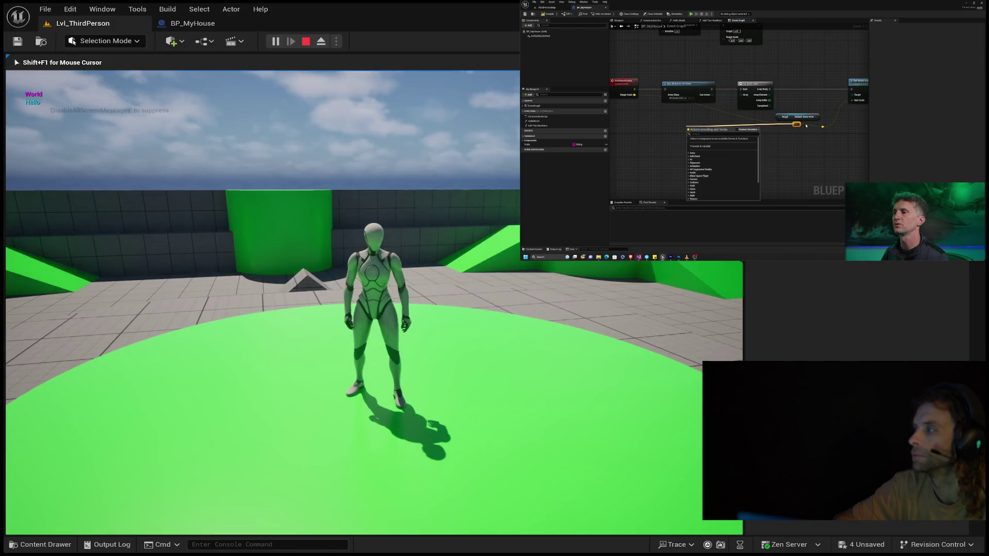
key("Escape")
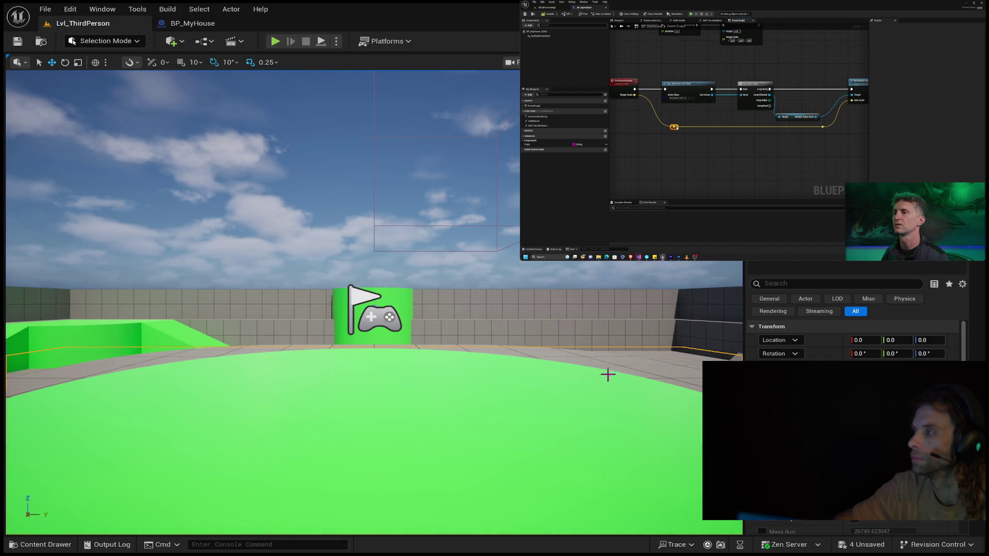
left_click_drag(610, 372, 610, 432)
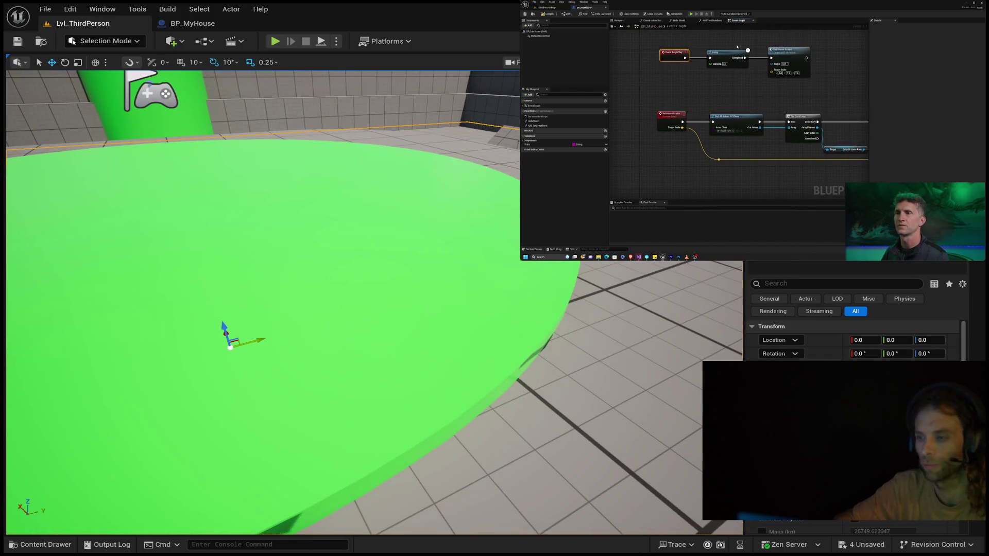
Step: Rewind the reference tutorial video several times
mouse_move(788, 45)
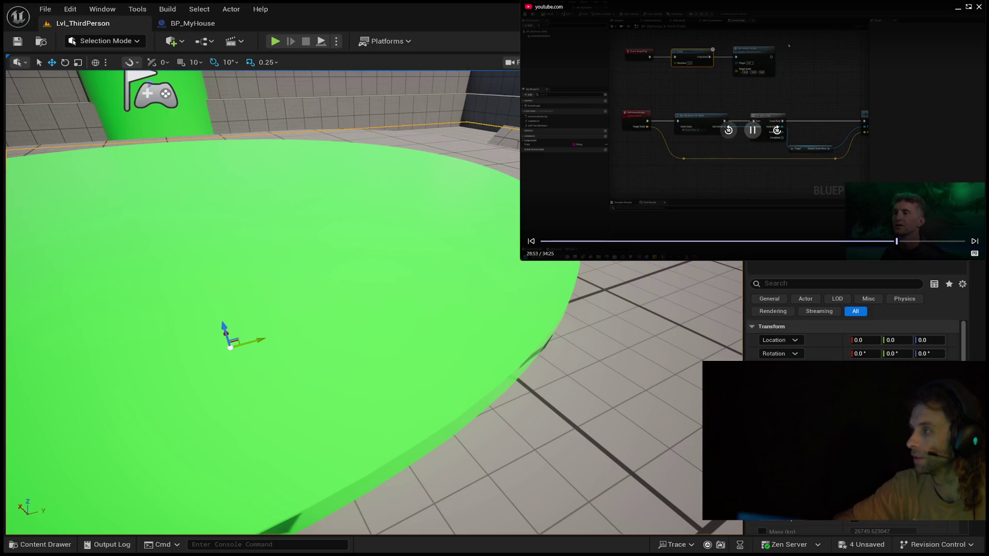
left_click(752, 130)
double_click(723, 132)
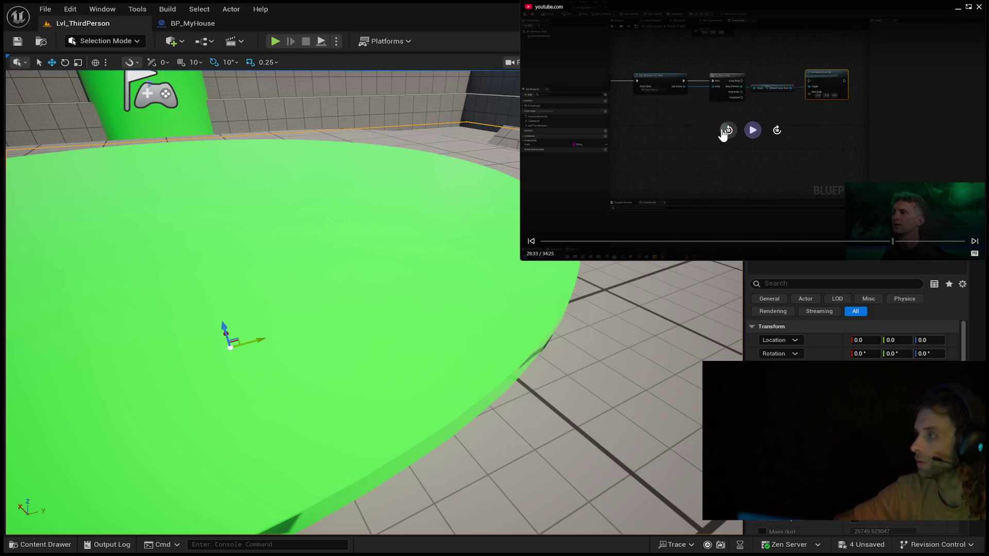
left_click(723, 132)
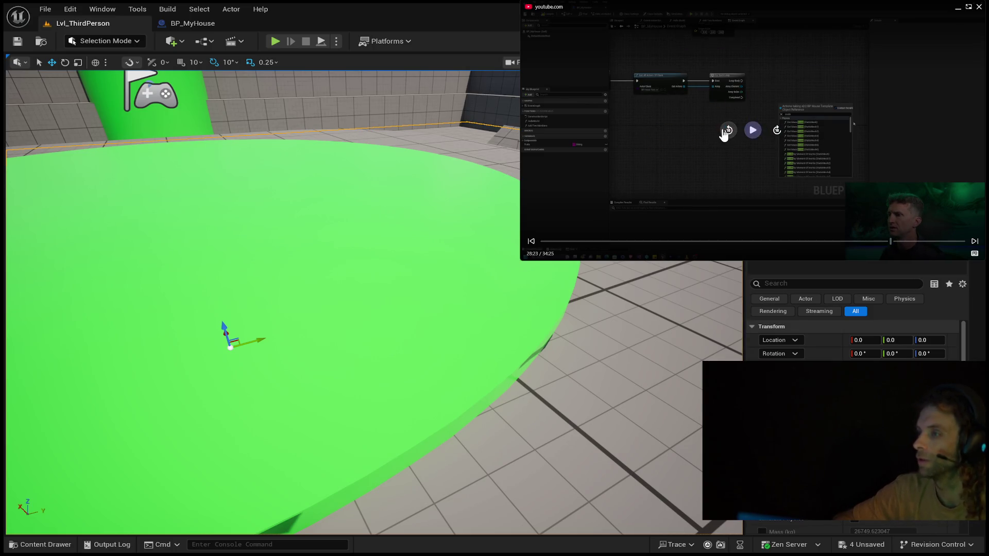
left_click(723, 132)
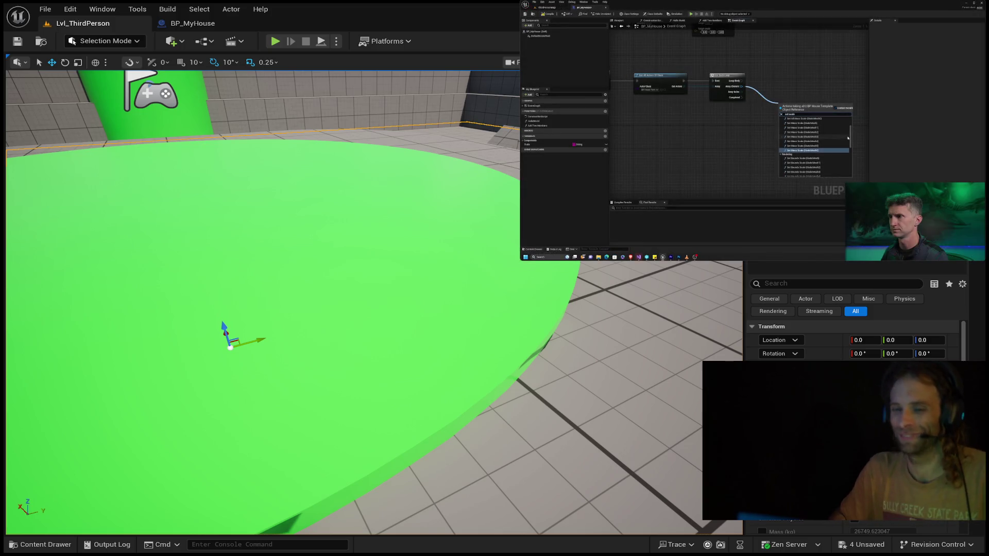
Step: Look toward the floor and walls, then return to the BP_MyHouse event graph
mouse_move(361, 283)
left_mouse_down()
mouse_move(412, 283)
mouse_move(401, 232)
mouse_move(401, 304)
left_mouse_up()
mouse_move(848, 137)
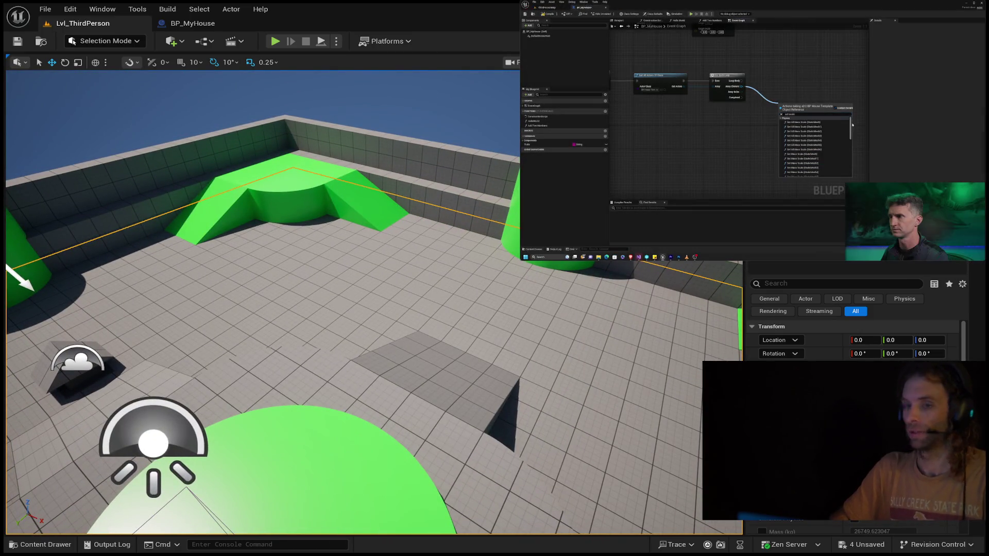
left_click(220, 24)
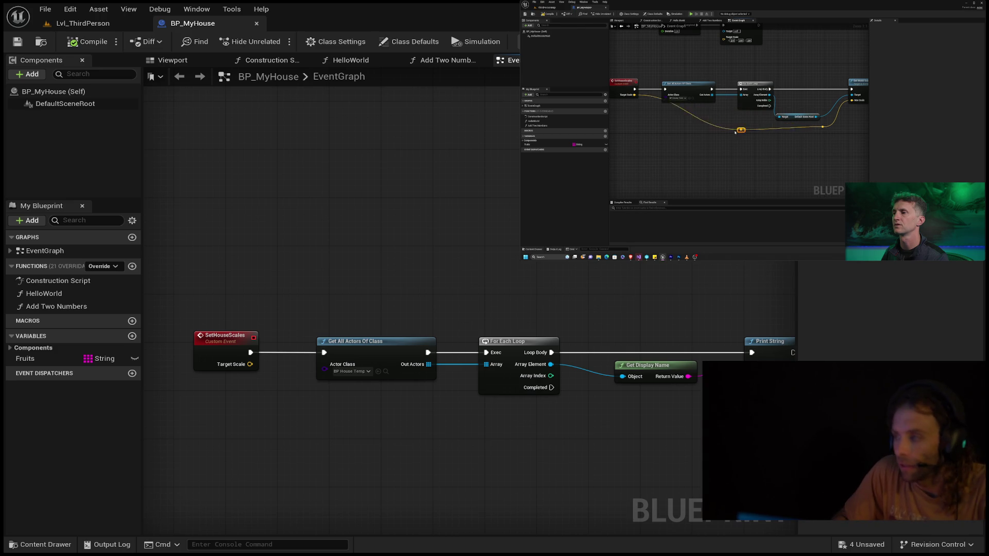
Step: Pause the reference video and frame the For Each Loop nodes in the graph
mouse_move(675, 47)
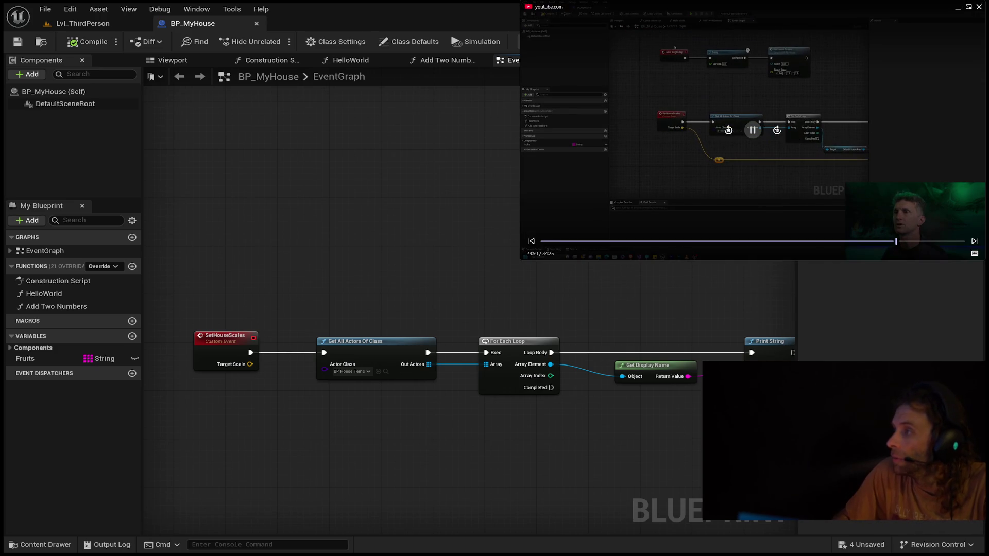
left_click(750, 133)
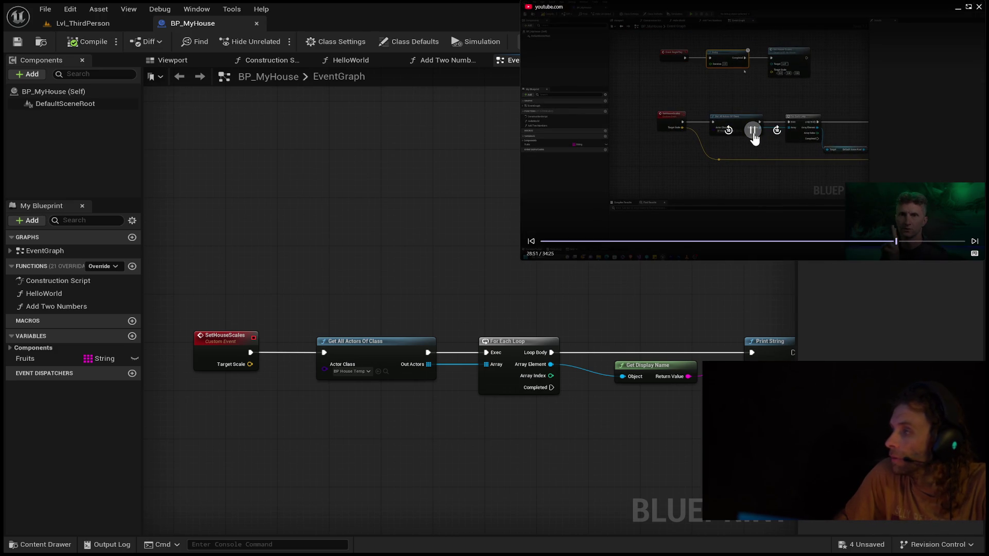
mouse_move(371, 443)
left_mouse_down()
mouse_move(318, 324)
mouse_move(330, 309)
left_mouse_up()
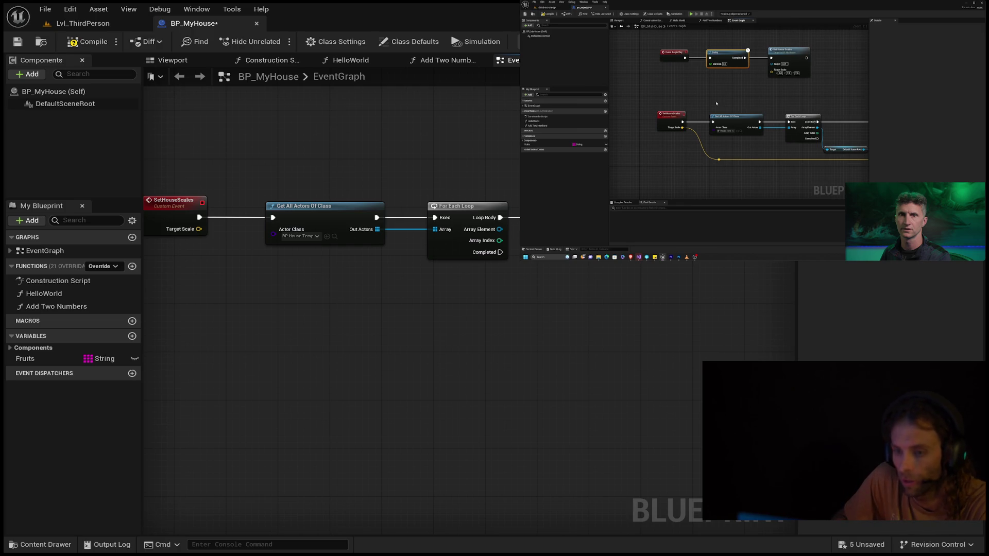
Step: Rewind the tutorial and start a wire from the loop's Array Element
key("space")
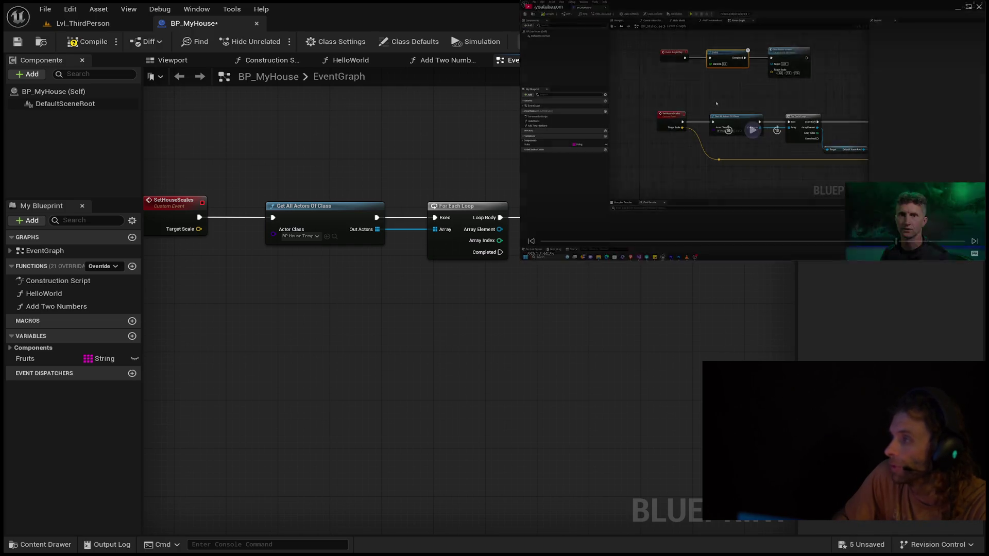
left_click(729, 130)
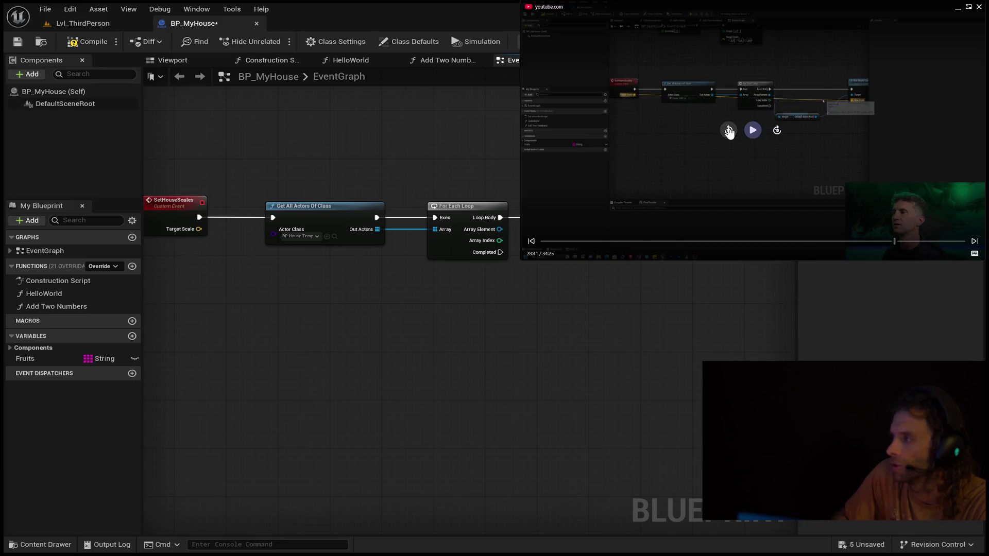
left_click(728, 130)
key("space")
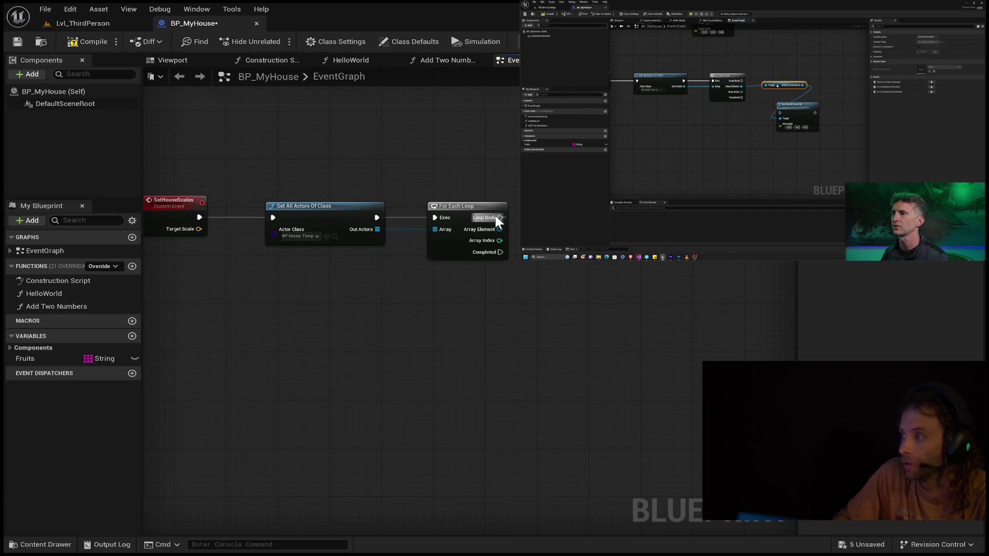
left_click_drag(499, 229, 556, 241)
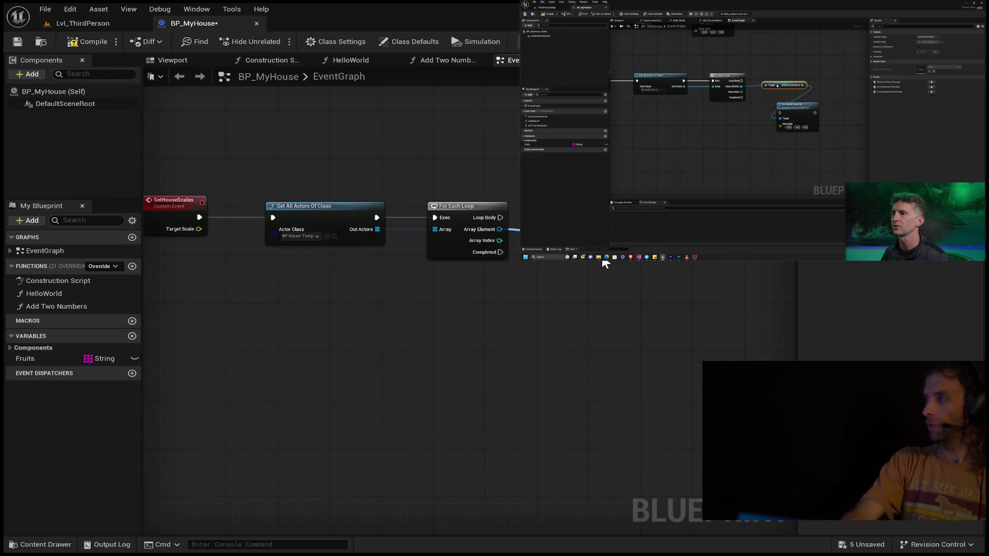
Step: Rewatch ten seconds of the tutorial, then drag another Array Element wire
left_click(696, 247)
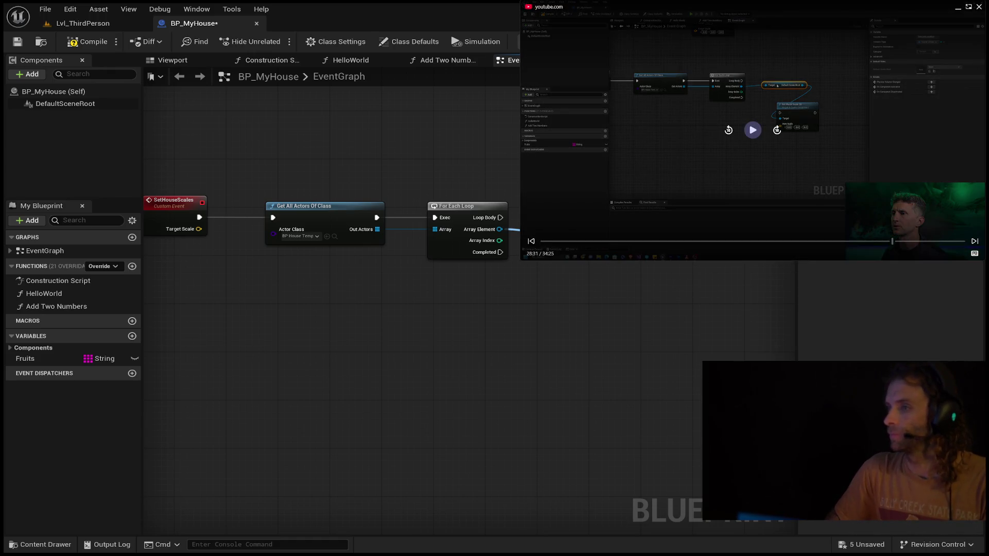
left_click(731, 131)
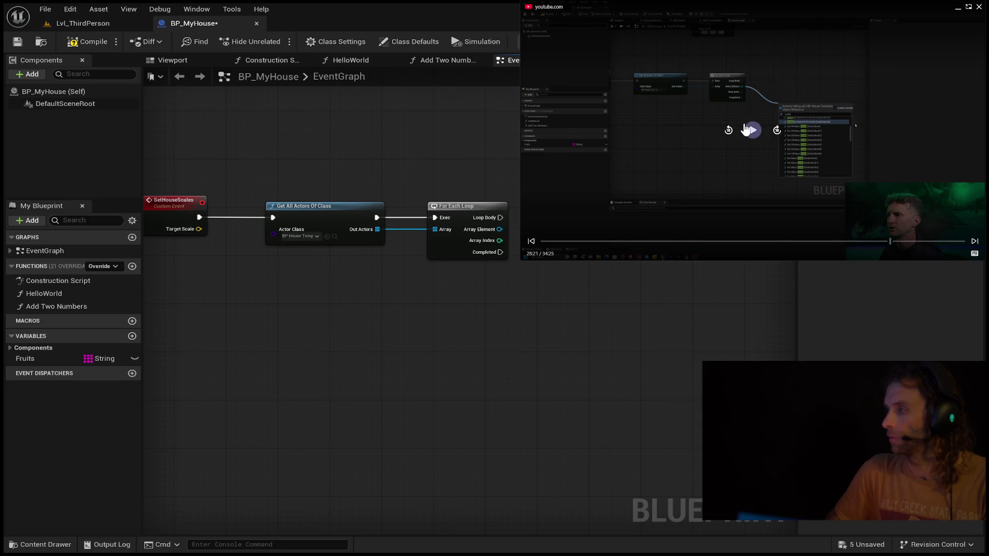
left_click(747, 129)
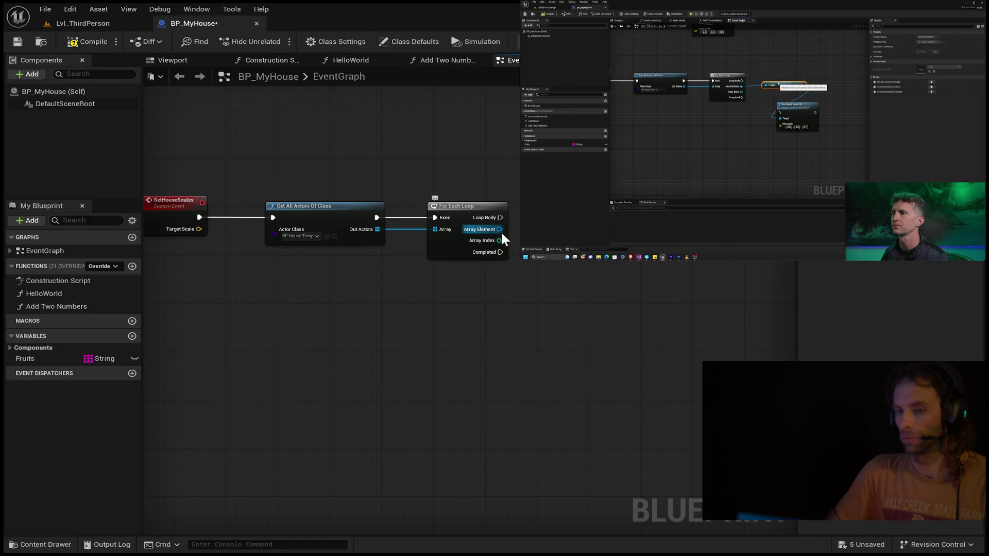
left_click_drag(500, 230, 629, 272)
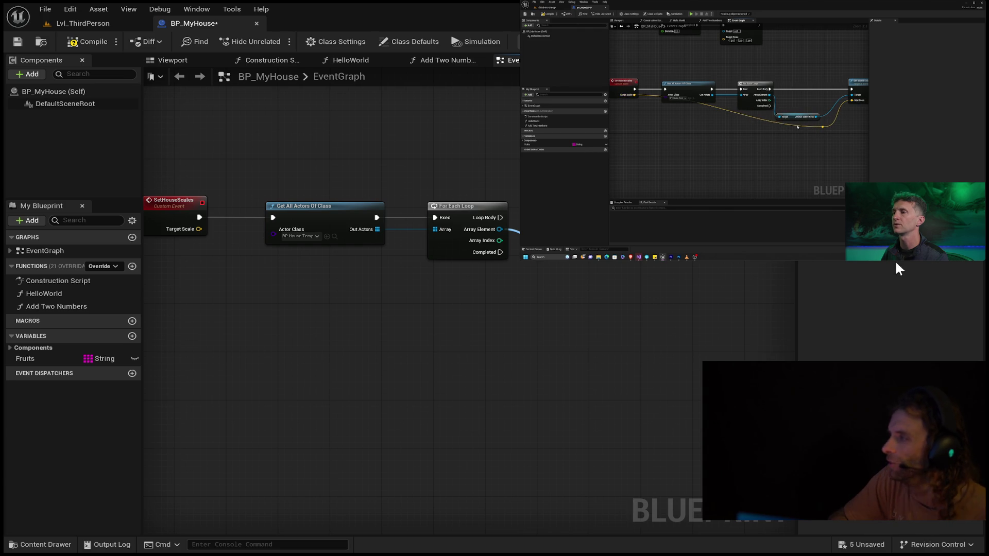
Step: Rewind further and pull an Array Element wire to search for Set World Scale 3D
mouse_move(799, 127)
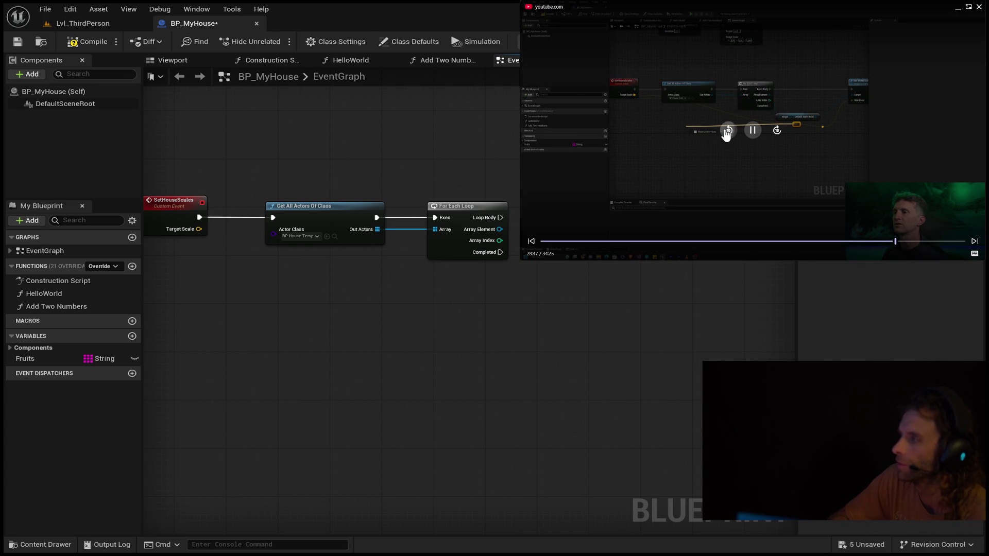
left_click(727, 131)
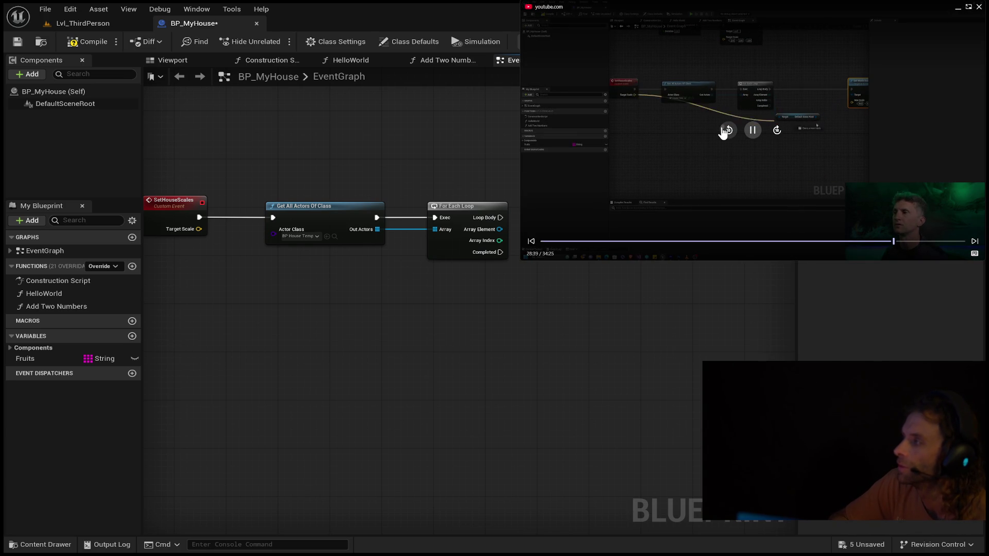
left_click(724, 132)
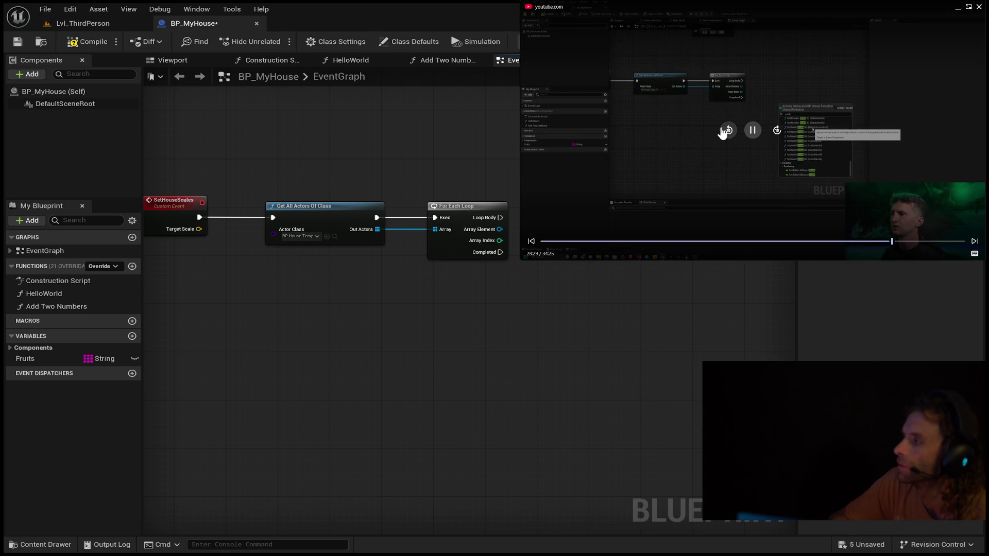
left_click(726, 133)
left_click(726, 132)
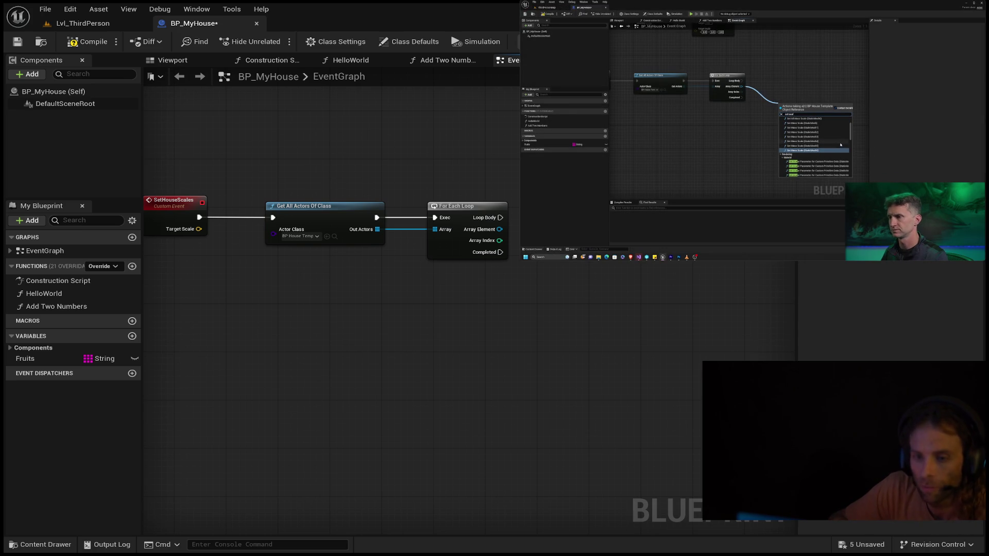
mouse_move(499, 229)
left_mouse_down()
mouse_move(561, 261)
mouse_move(556, 285)
left_mouse_up()
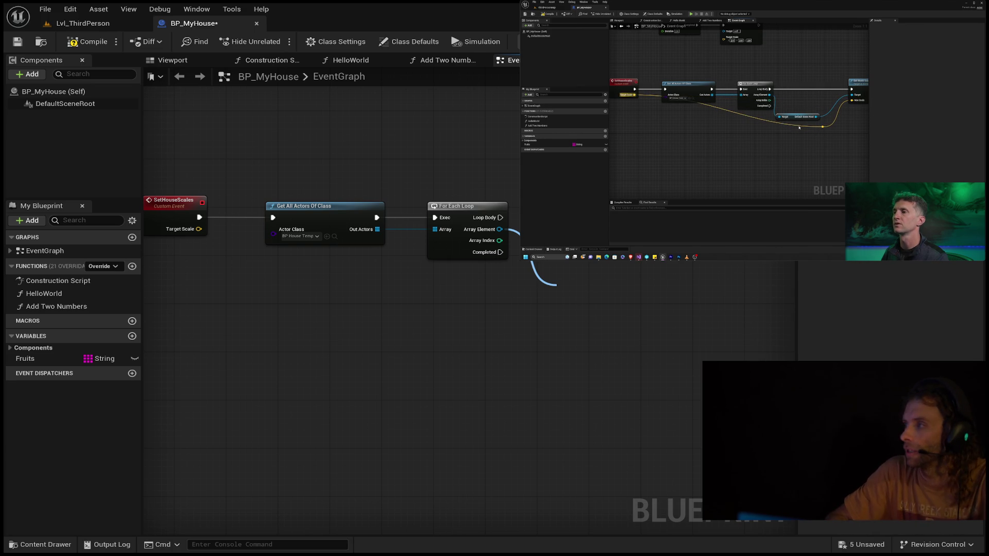
mouse_move(770, 131)
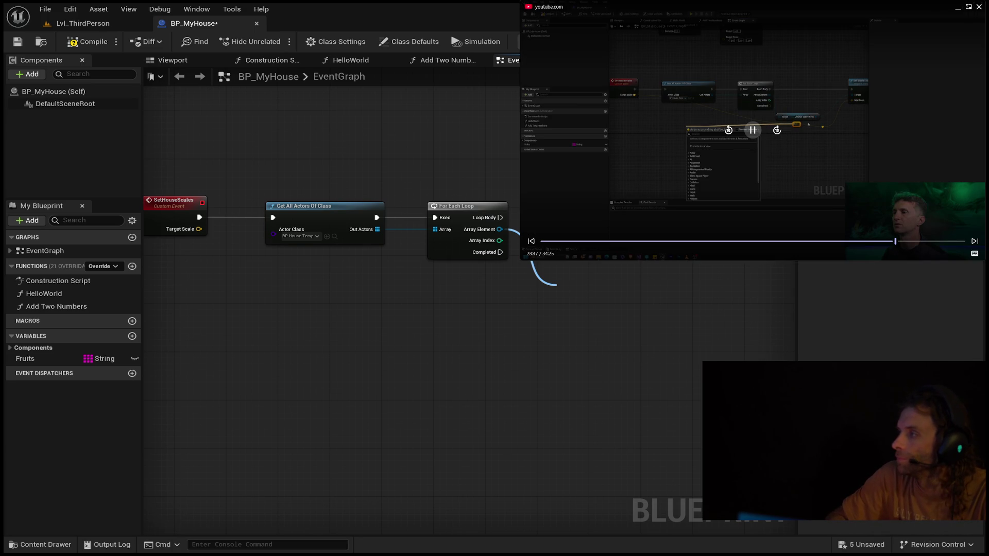
left_click(751, 131)
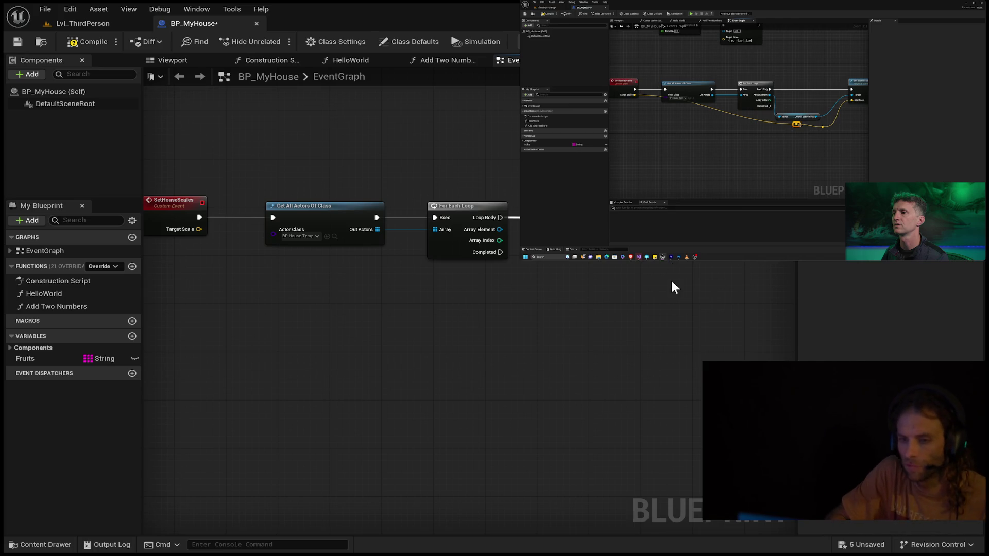
Step: Paste in the New Scale node and a Default Scene Root getter, adjusting their positions
key("ctrl+v")
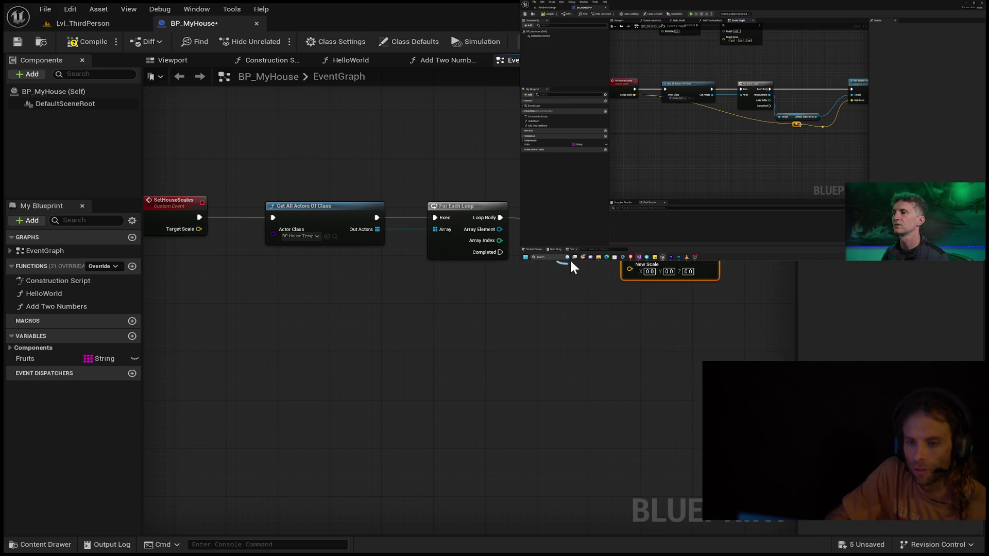
mouse_move(669, 247)
left_mouse_down()
mouse_move(662, 291)
mouse_move(685, 276)
left_mouse_up()
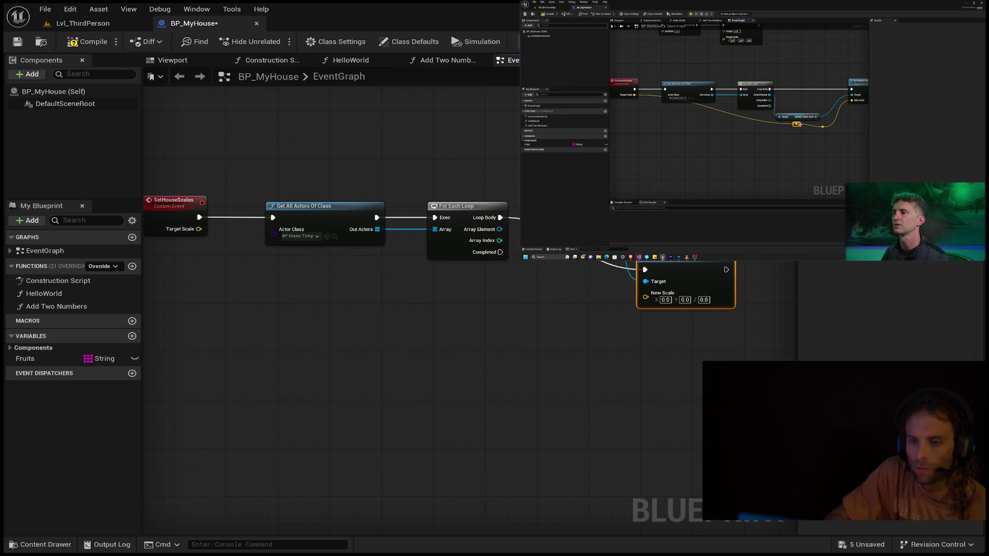
left_click(555, 274)
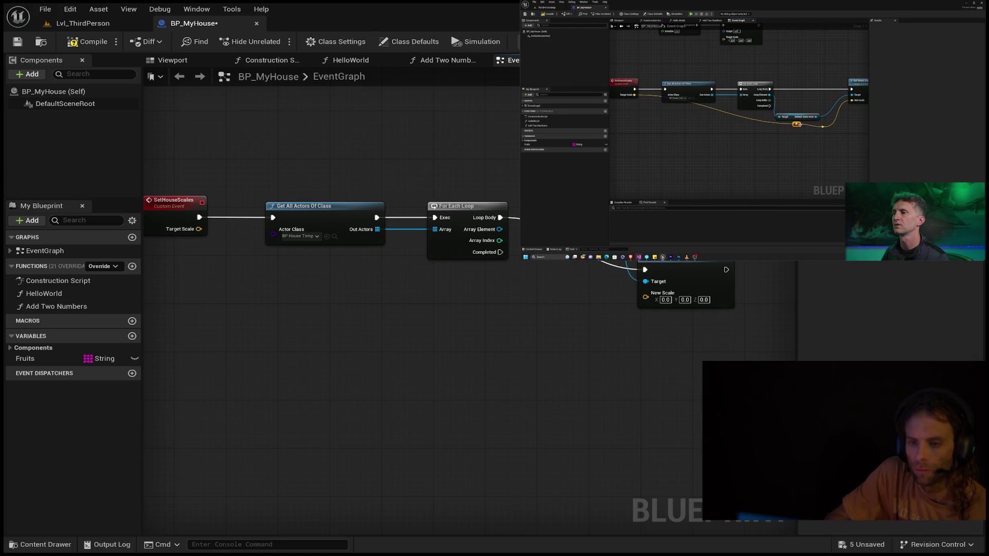
key("ctrl+v")
left_click_drag(678, 263, 688, 217)
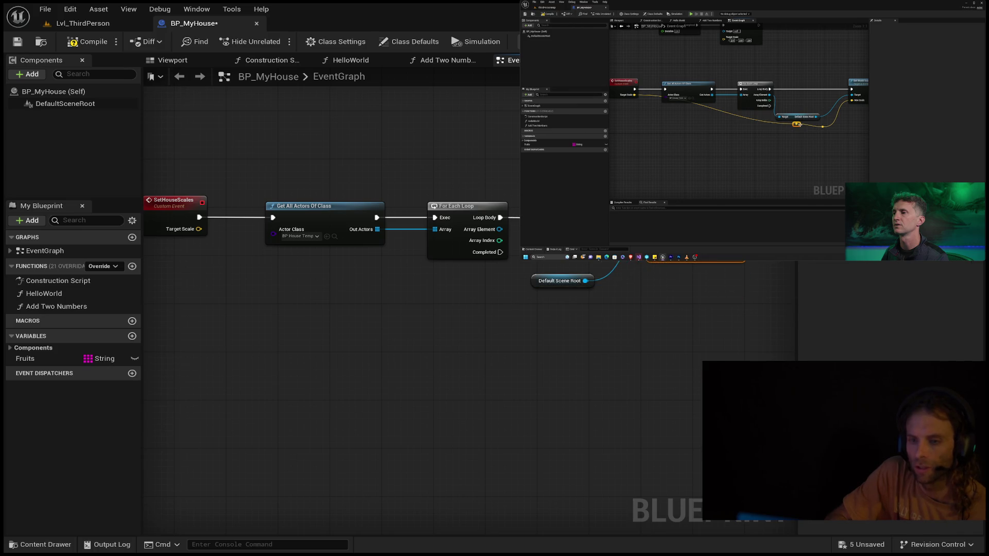
Step: Wire each looped Array Element into Default Scene Root and tidy its position
key("space")
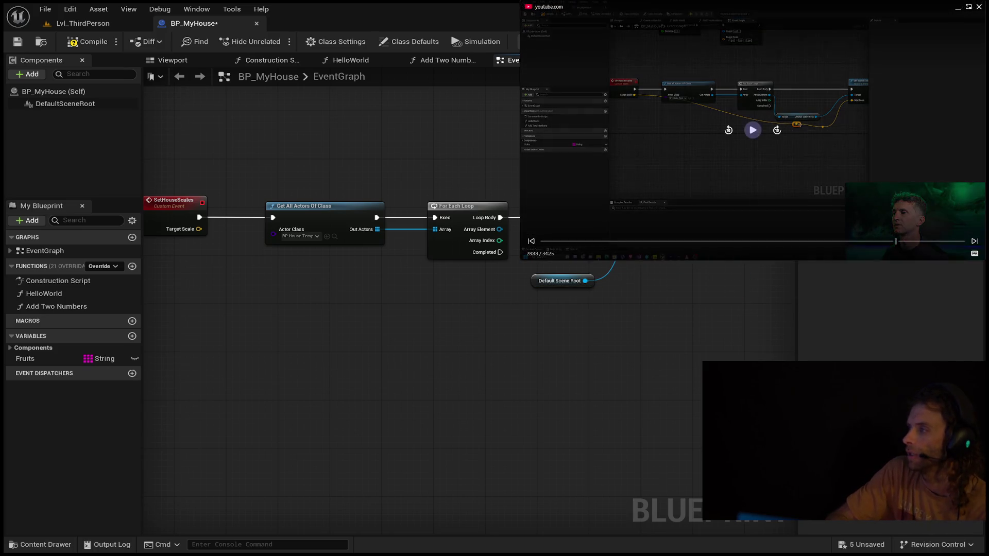
left_click(754, 118)
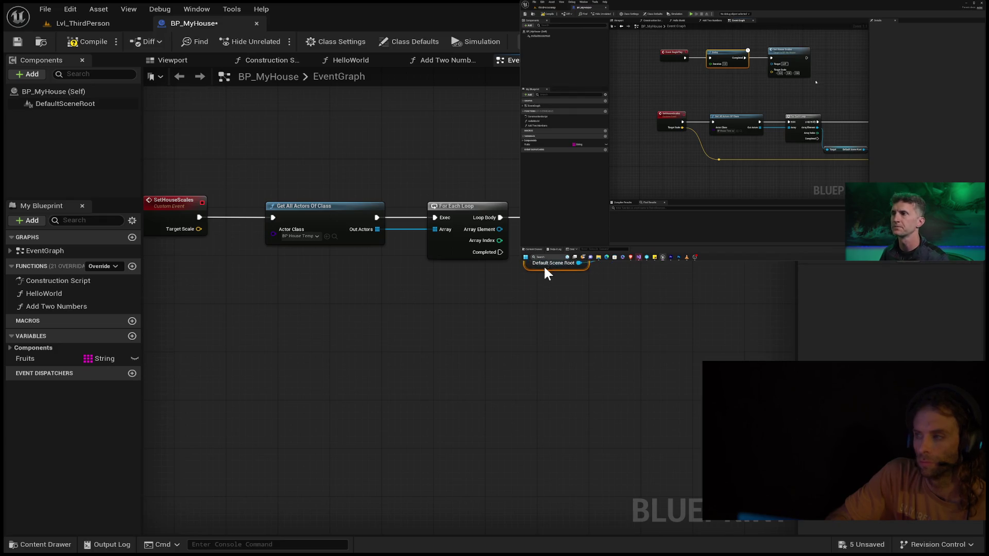
left_click_drag(547, 273, 540, 261)
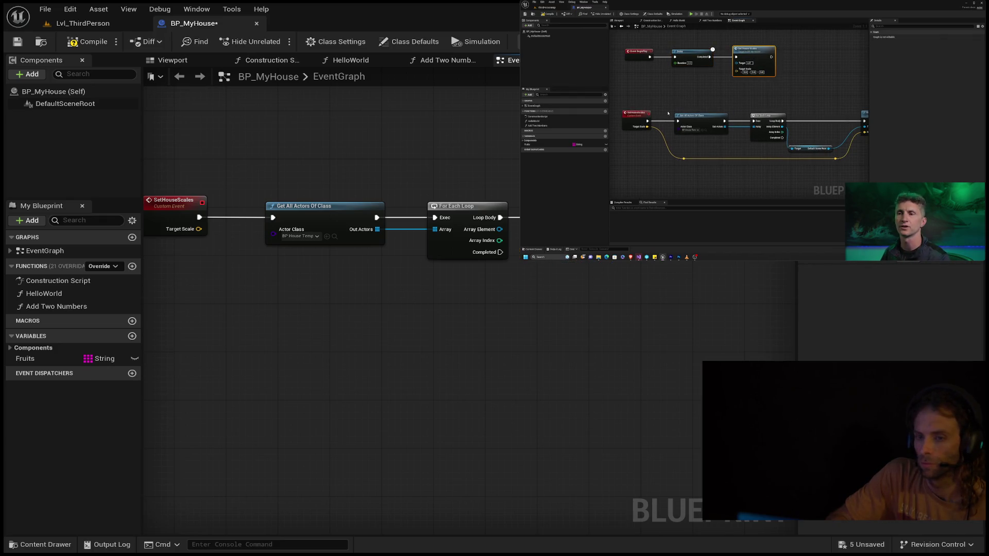
left_click_drag(499, 229, 546, 257)
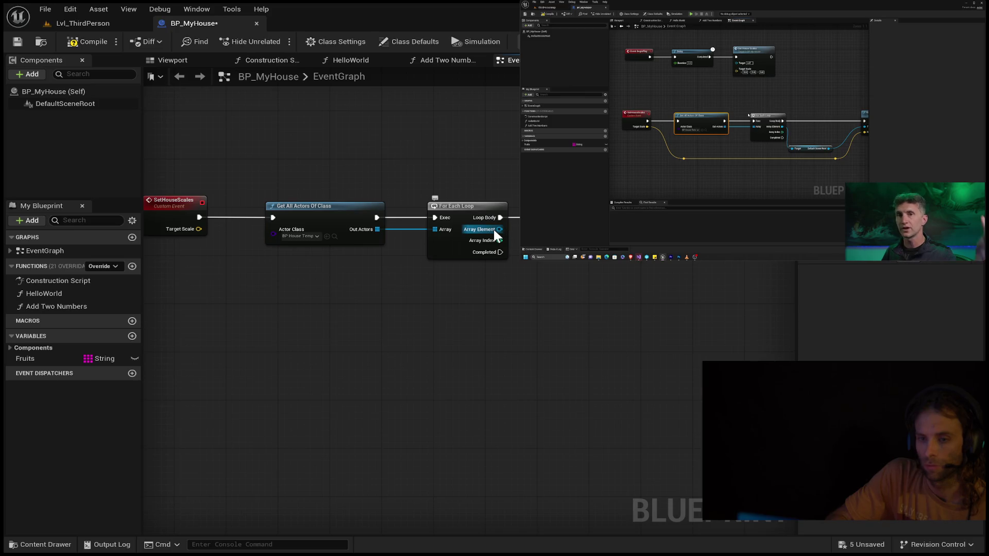
left_click_drag(496, 231, 573, 266)
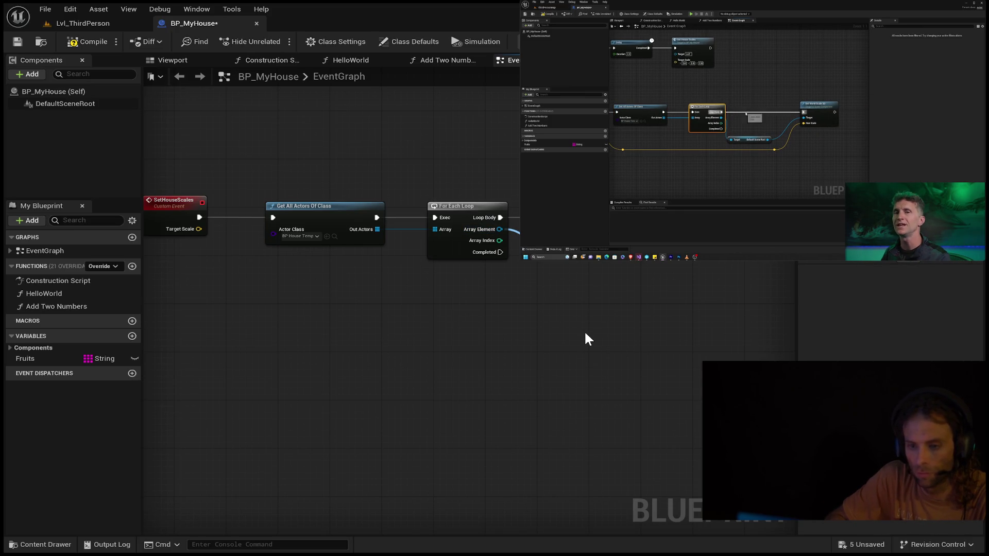
mouse_move(589, 345)
left_mouse_down()
mouse_move(594, 335)
mouse_move(466, 336)
left_mouse_up()
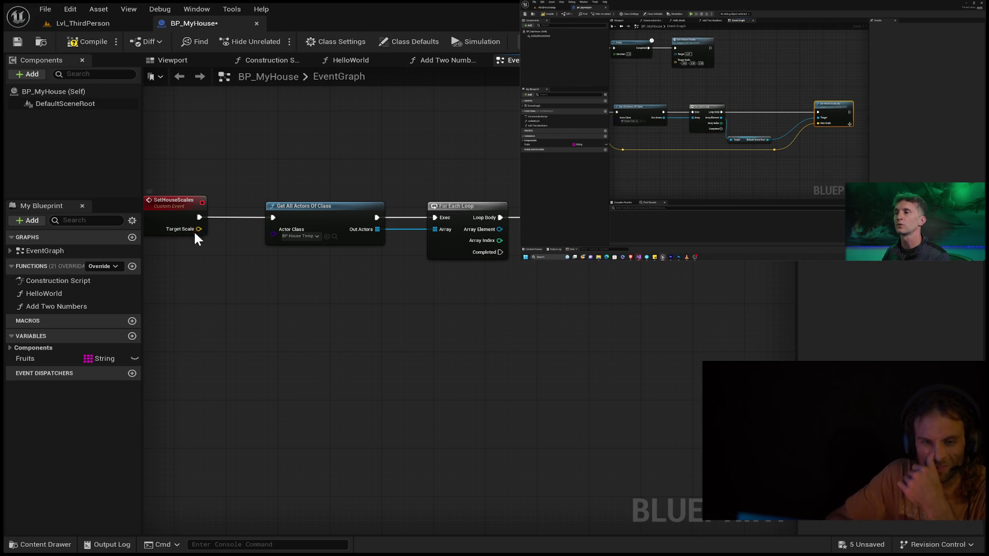
Step: Connect Target Scale toward New Scale, routed below the loop through two reroute points
mouse_move(199, 229)
left_mouse_down()
mouse_move(574, 309)
mouse_move(530, 238)
left_mouse_up()
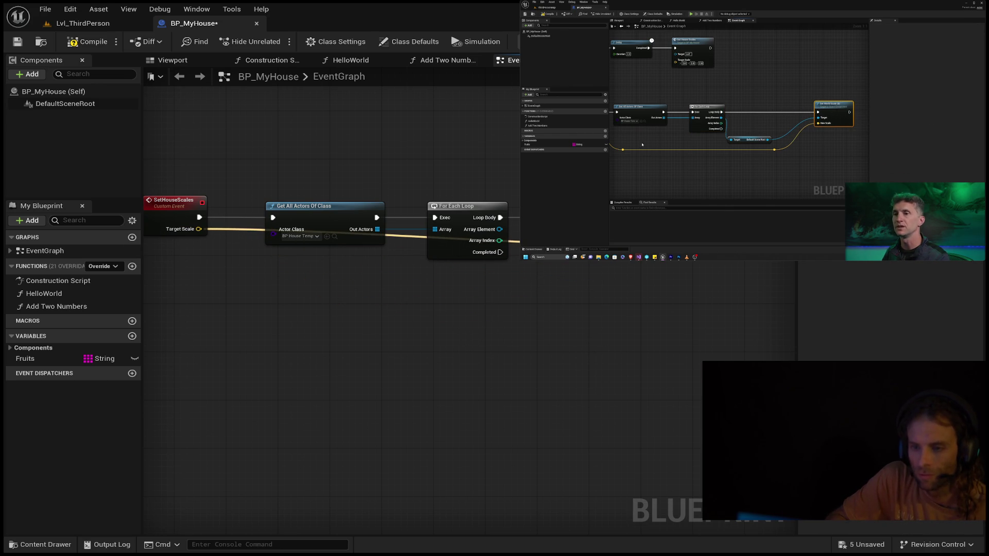
double_click(514, 238)
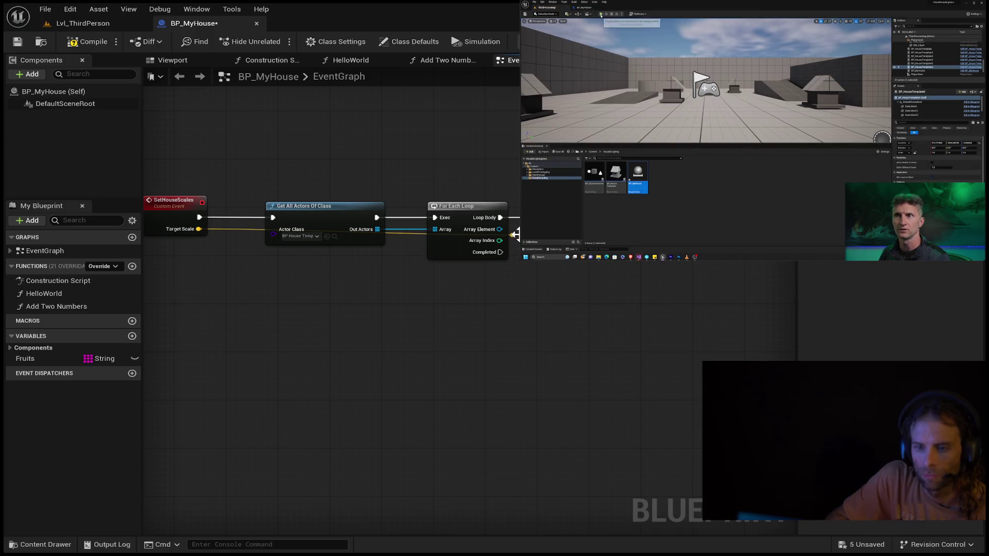
left_click_drag(513, 235, 520, 315)
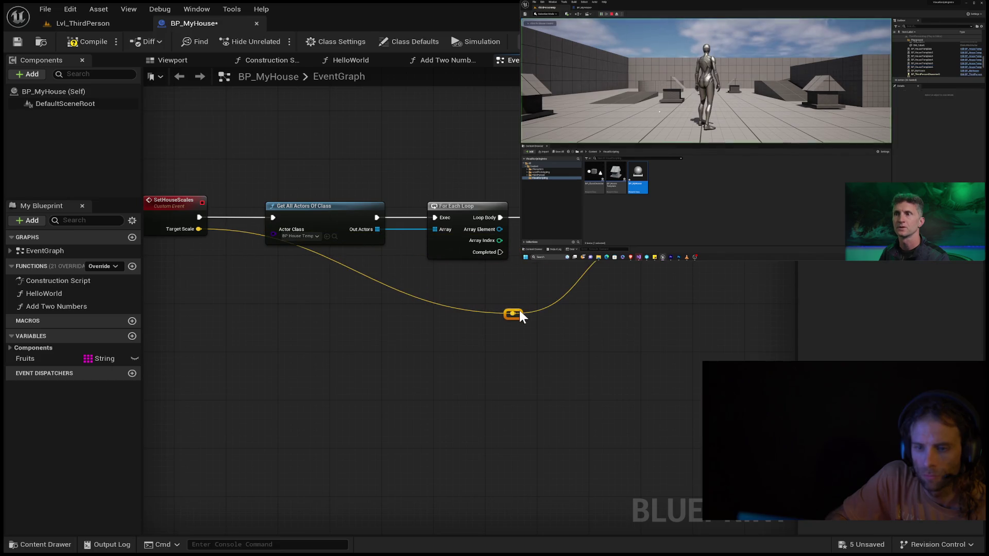
double_click(332, 255)
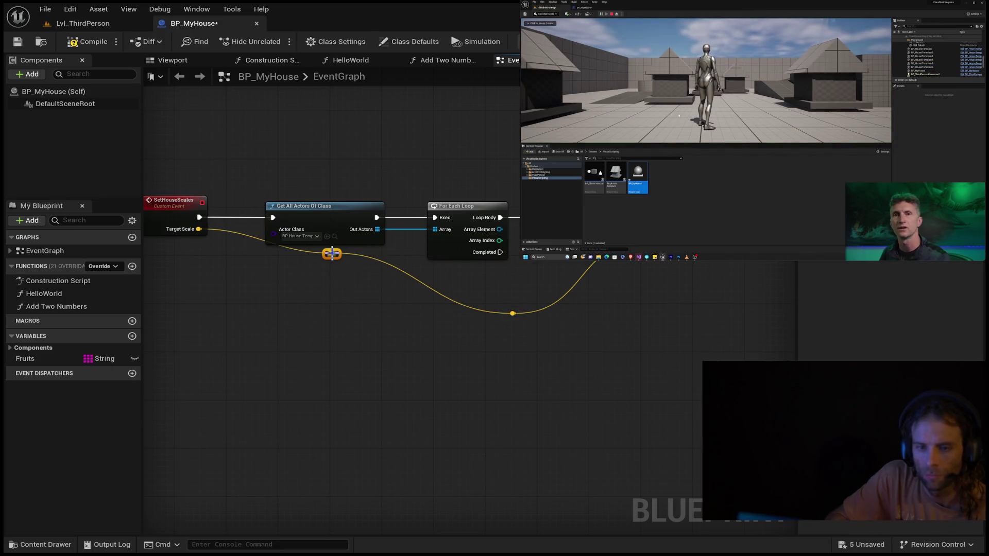
left_click_drag(337, 257, 317, 314)
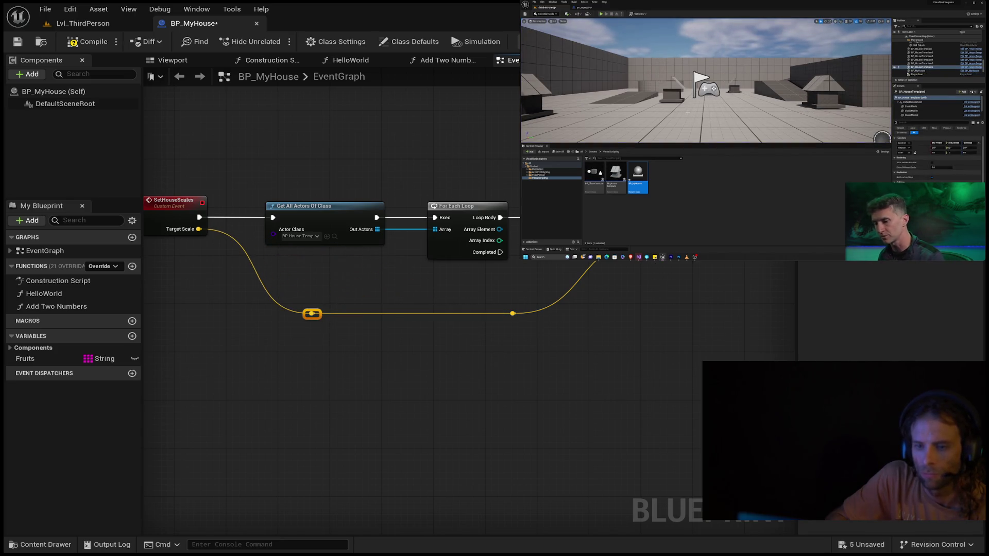
key("Escape")
Step: Rewind the reference tutorial video twice
mouse_move(752, 154)
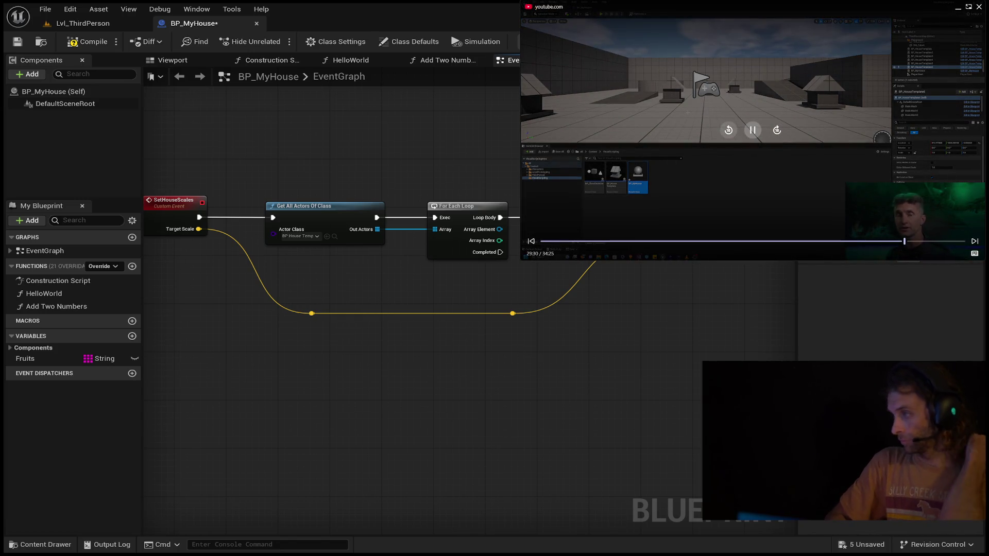
left_click(725, 131)
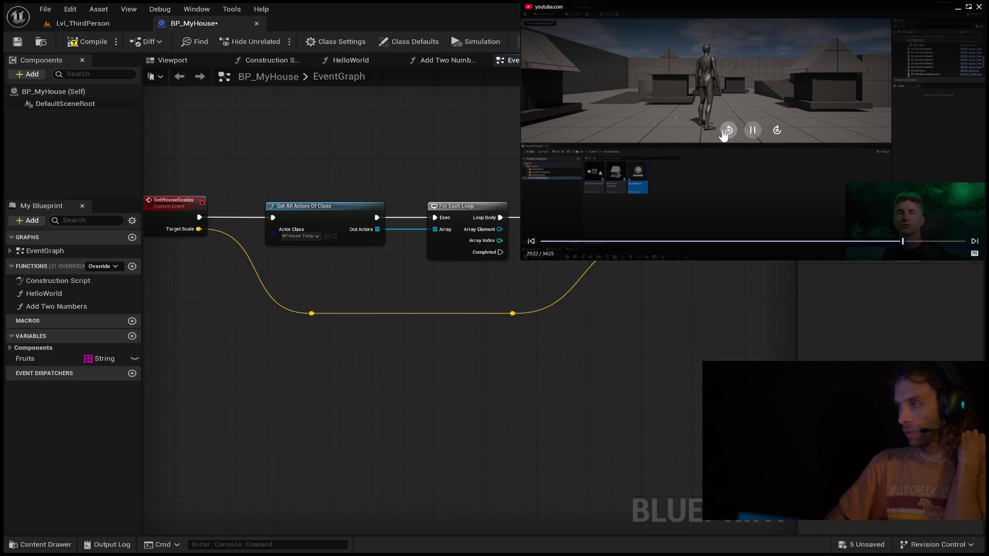
left_click(722, 134)
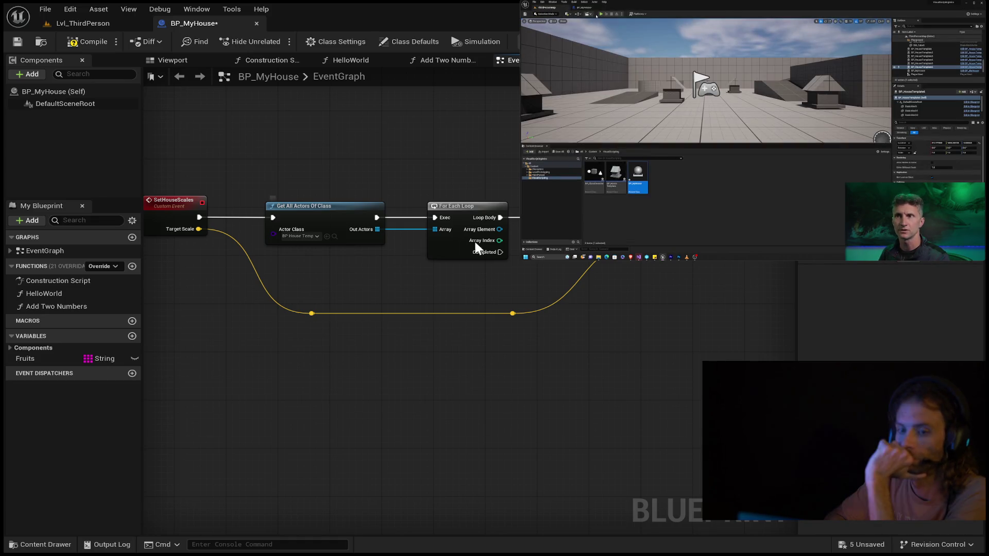
Step: Move the Event BeginPlay and Delay nodes to sit above the SetHouseScales chain
mouse_move(473, 240)
left_mouse_down()
mouse_move(468, 216)
mouse_move(330, 228)
mouse_move(272, 208)
left_mouse_up()
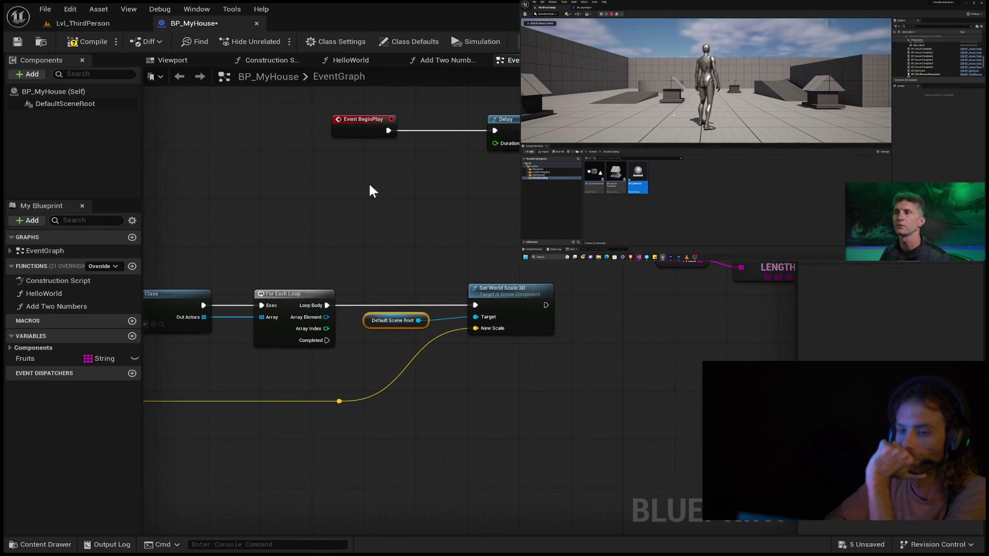
left_click_drag(487, 125, 378, 199)
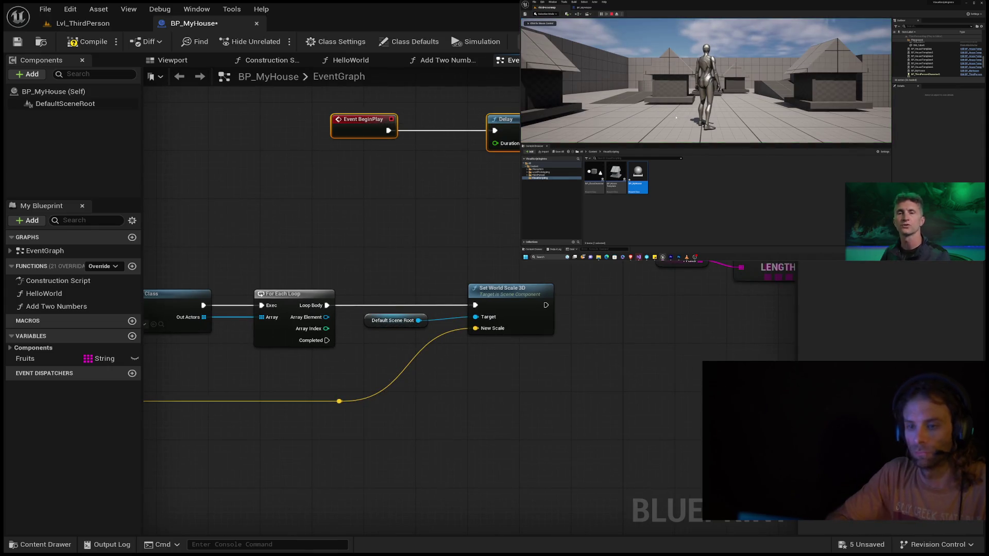
left_click_drag(311, 205, 310, 205)
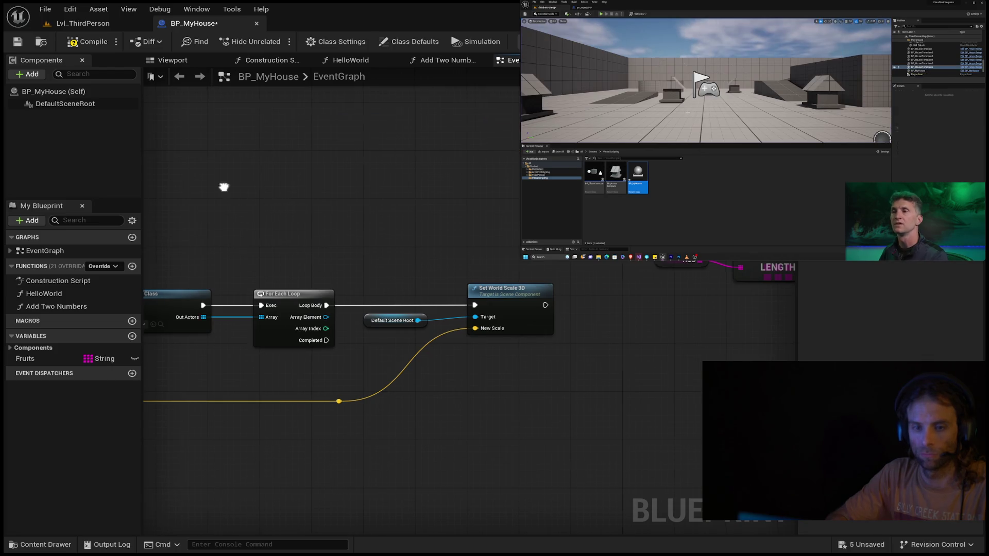
left_click_drag(221, 185, 448, 177)
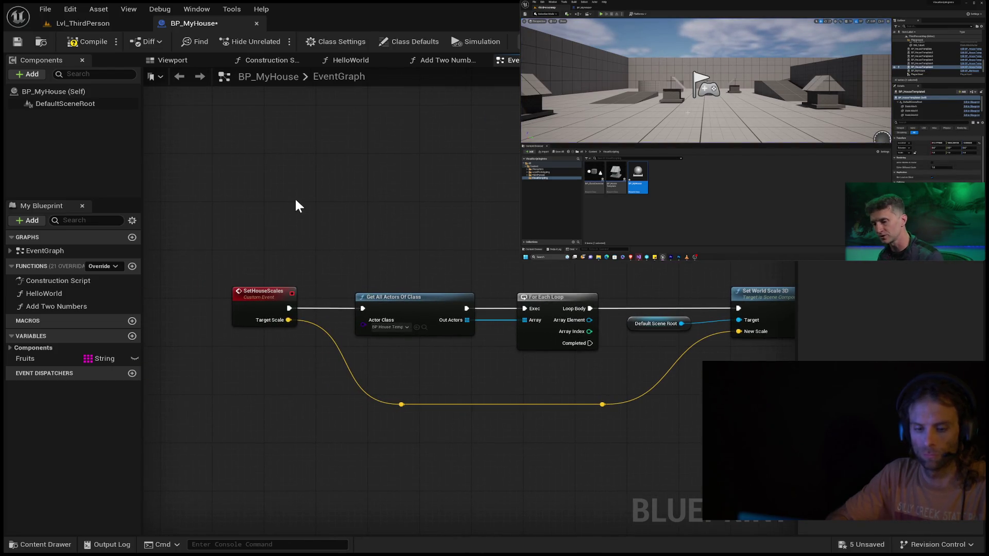
key("ctrl+v")
left_click_drag(336, 200, 426, 183)
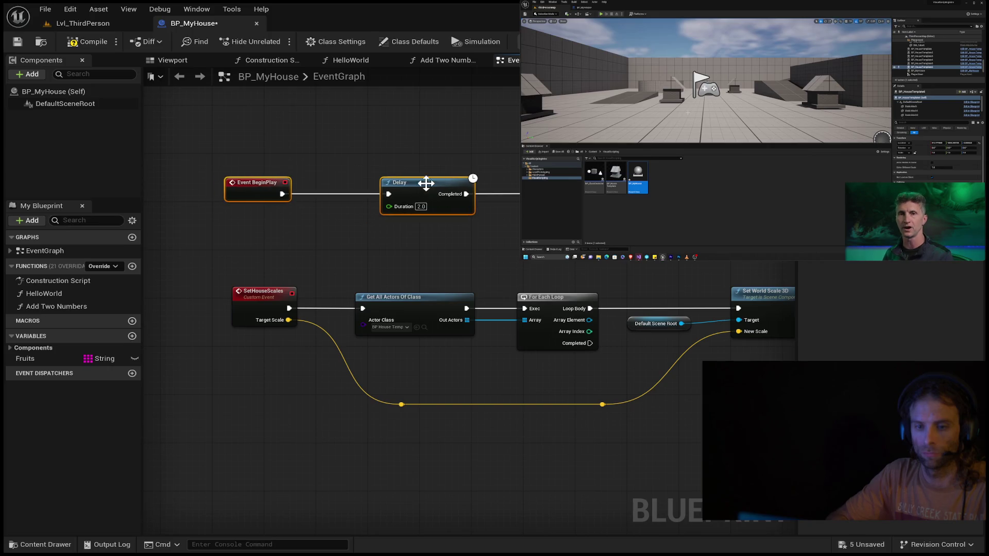
left_click(658, 446)
Step: Rewind the tutorial video to 28:30, then wire each Array Element's Root Component into Set World Scale 3D
mouse_move(752, 154)
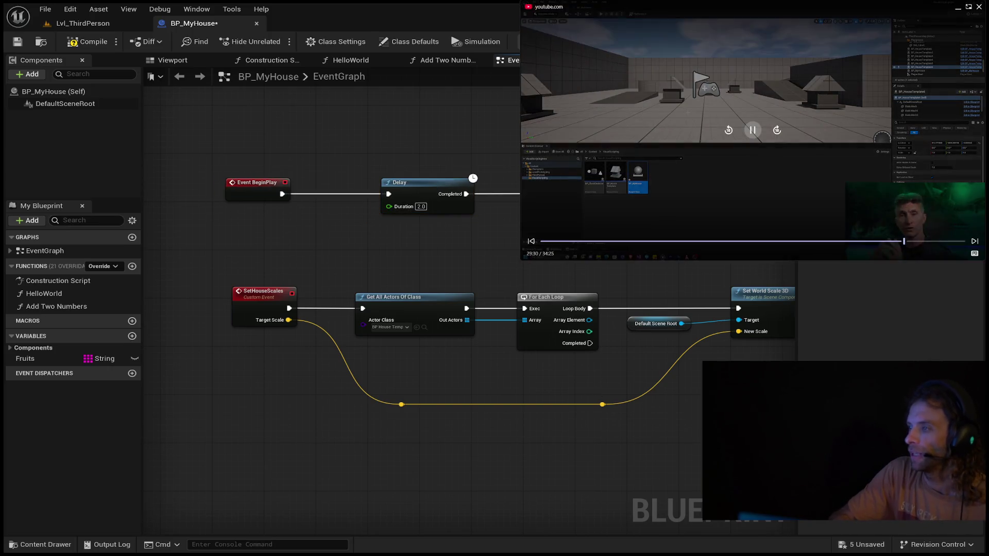
left_click(729, 130)
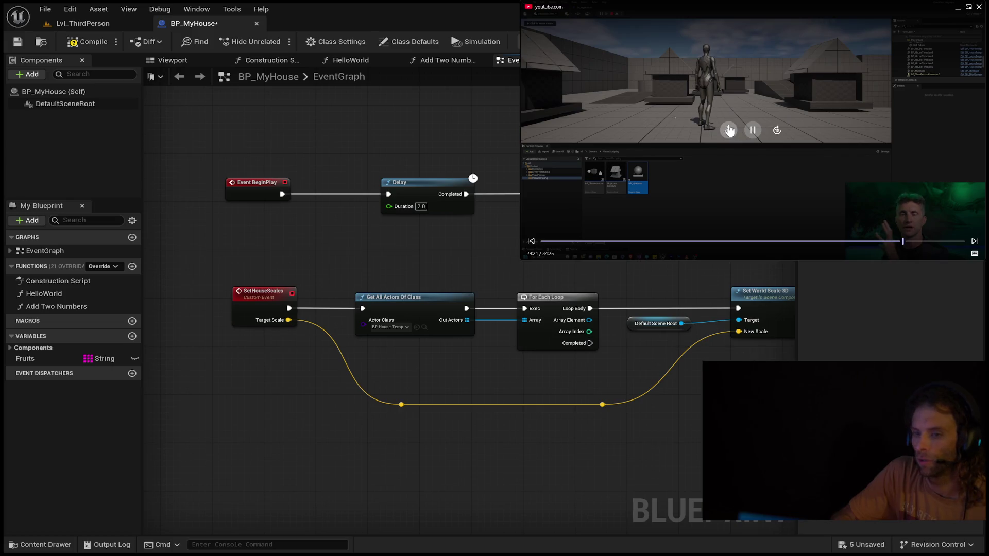
left_click(729, 131)
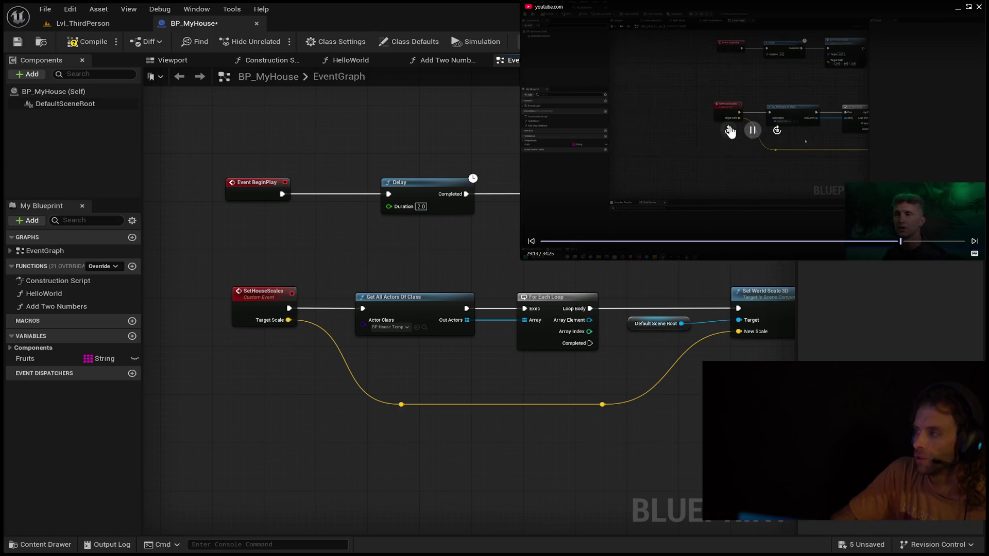
left_click(729, 131)
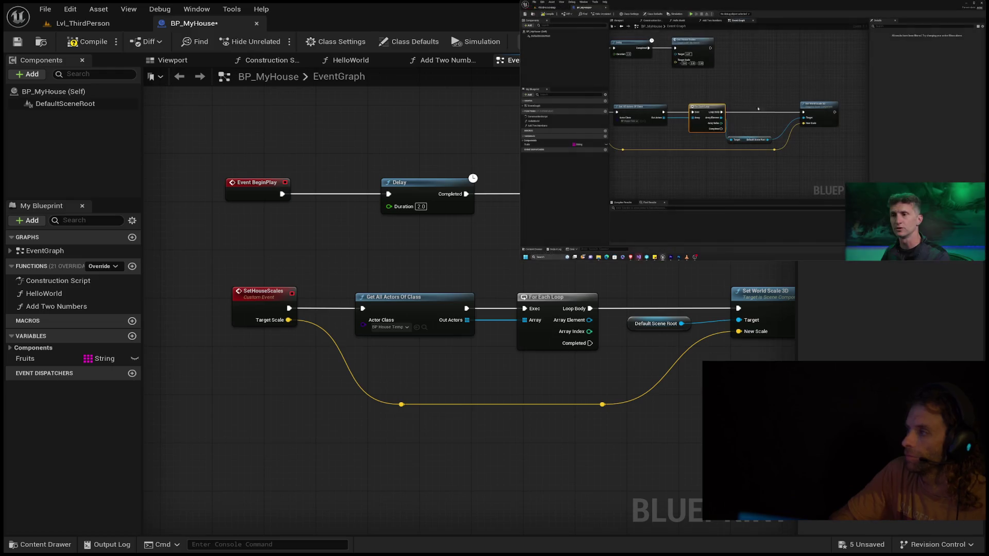
mouse_move(820, 165)
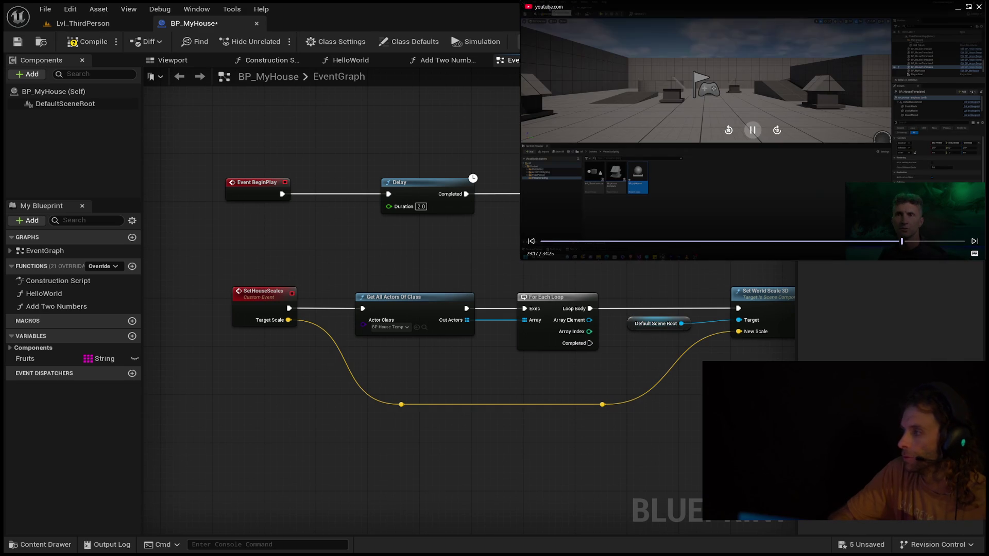
left_click(729, 130)
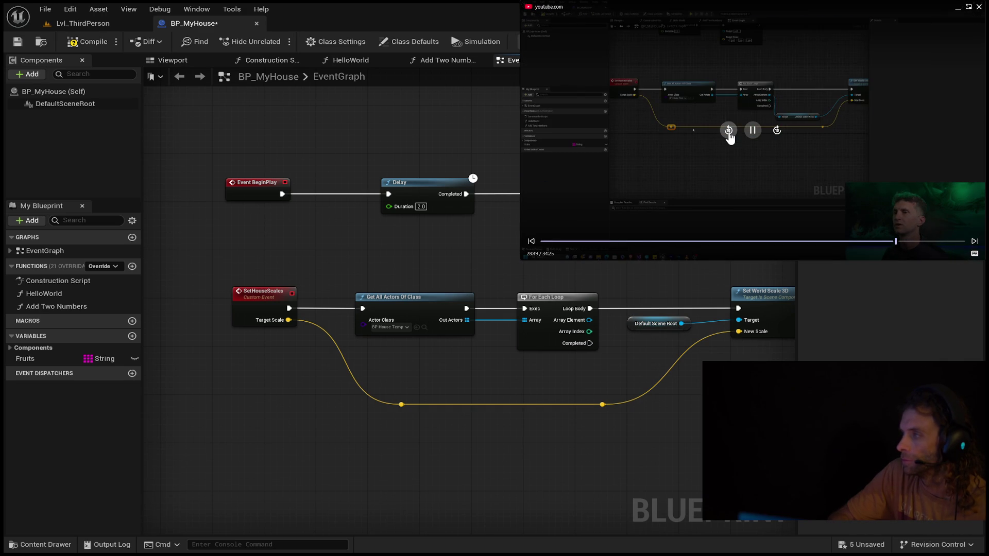
left_click(728, 130)
left_click(729, 130)
left_click(728, 130)
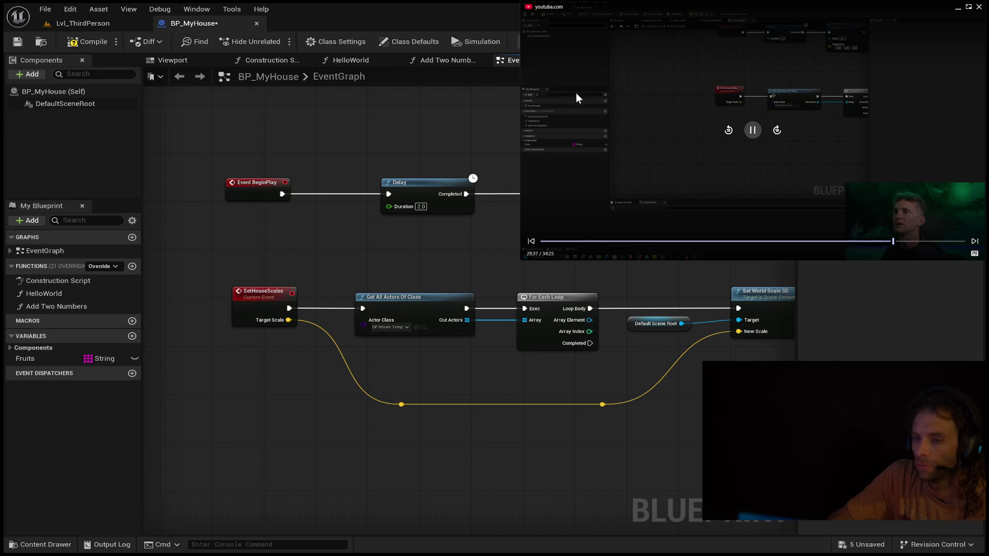
left_click_drag(589, 320, 743, 320)
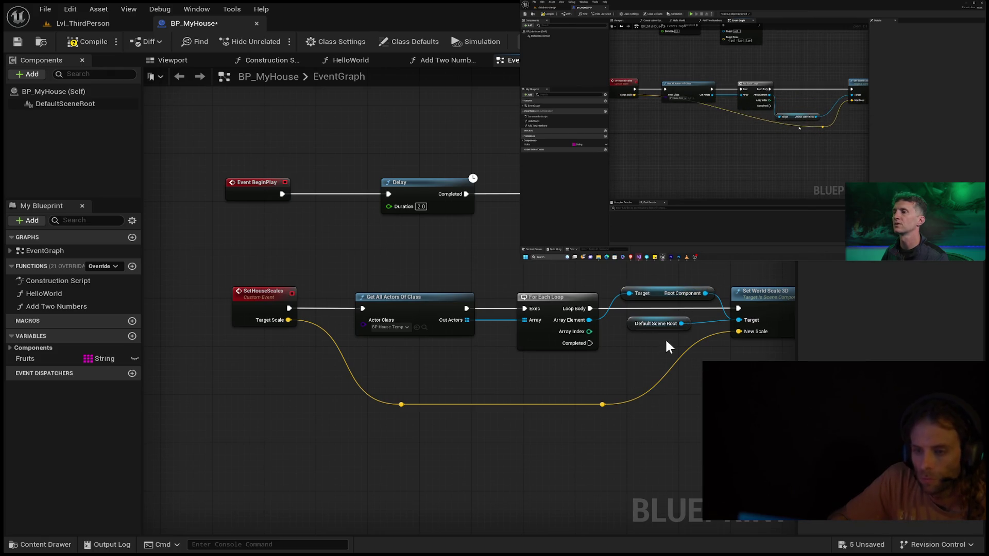
Step: Delete the Set World Scale 3D node and rewind the tutorial video ten seconds
left_click(748, 296)
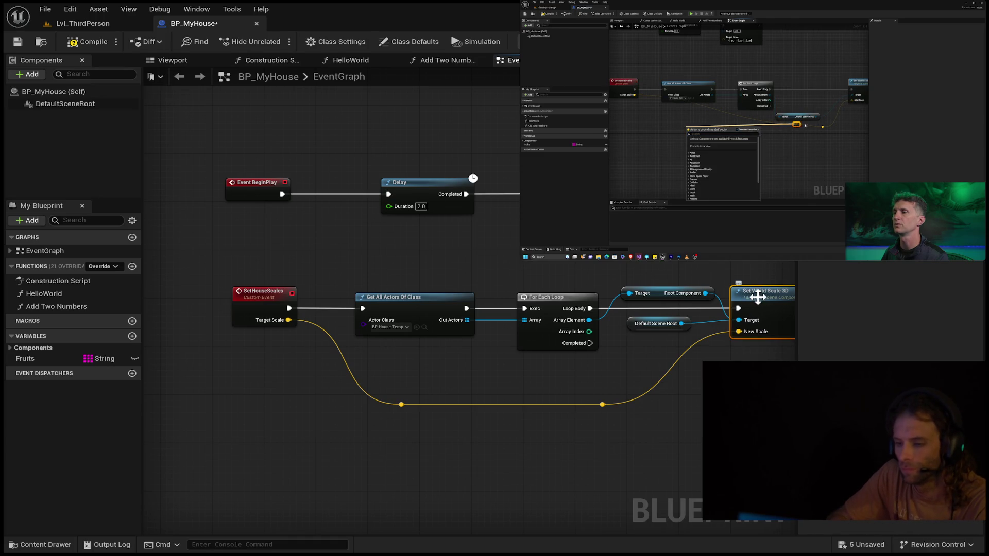
key("Delete")
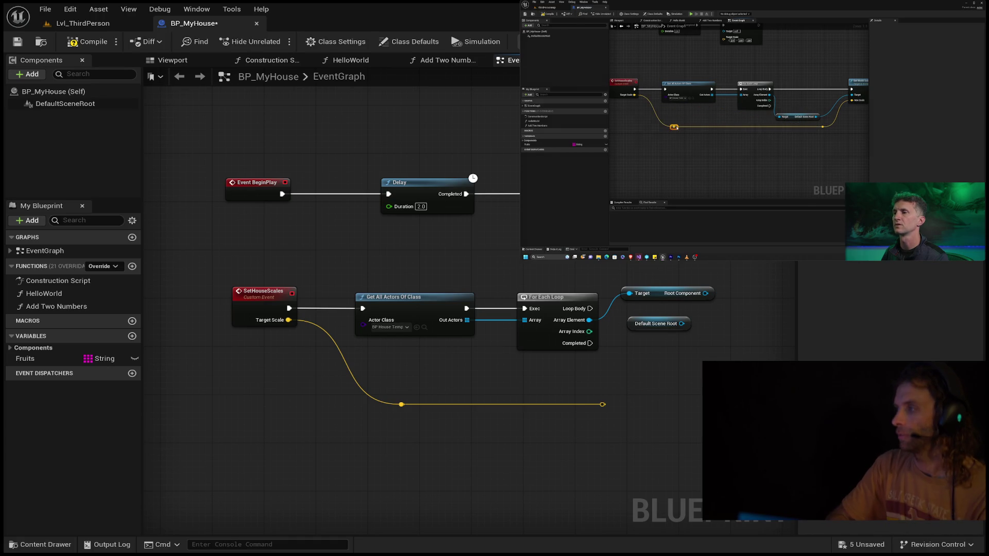
mouse_move(735, 105)
left_click(756, 119)
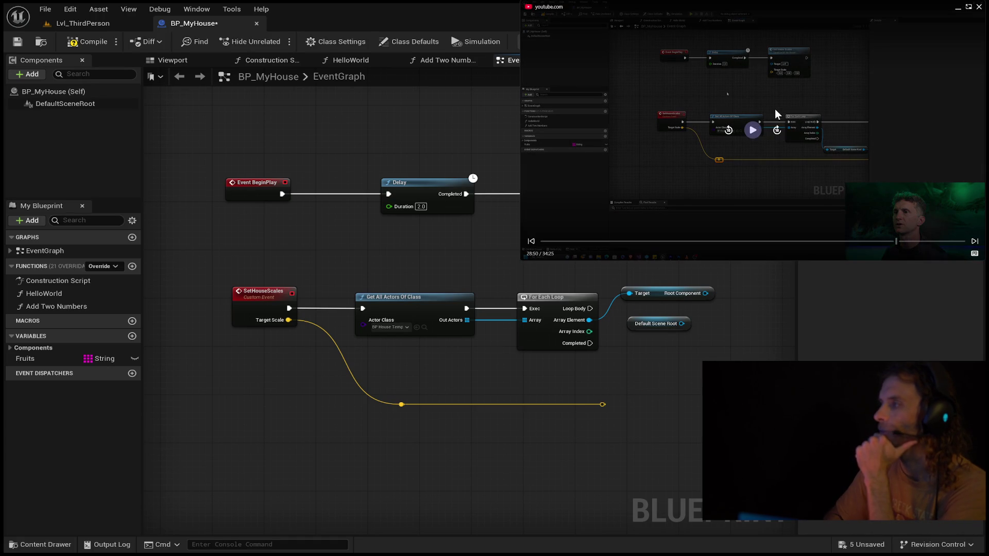
left_click(732, 131)
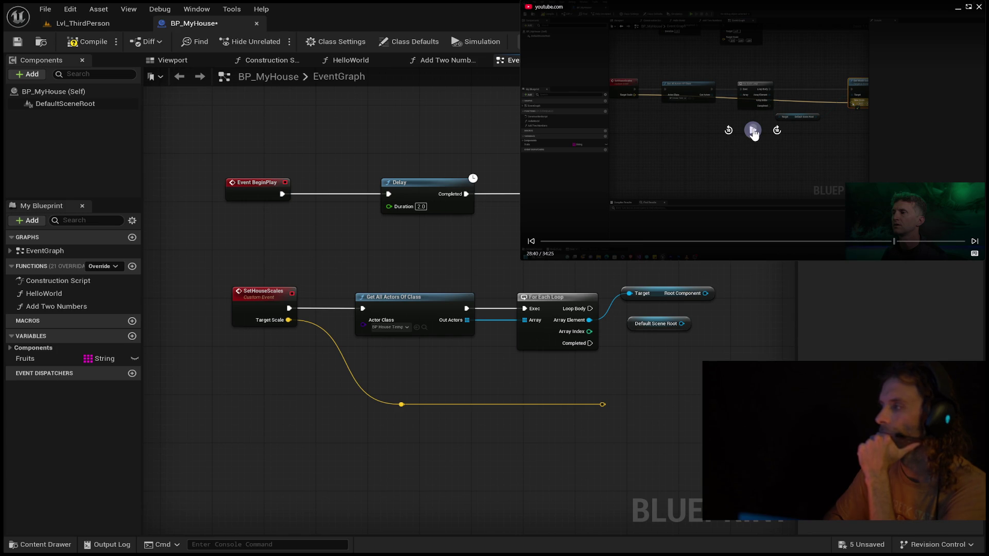
left_click(753, 131)
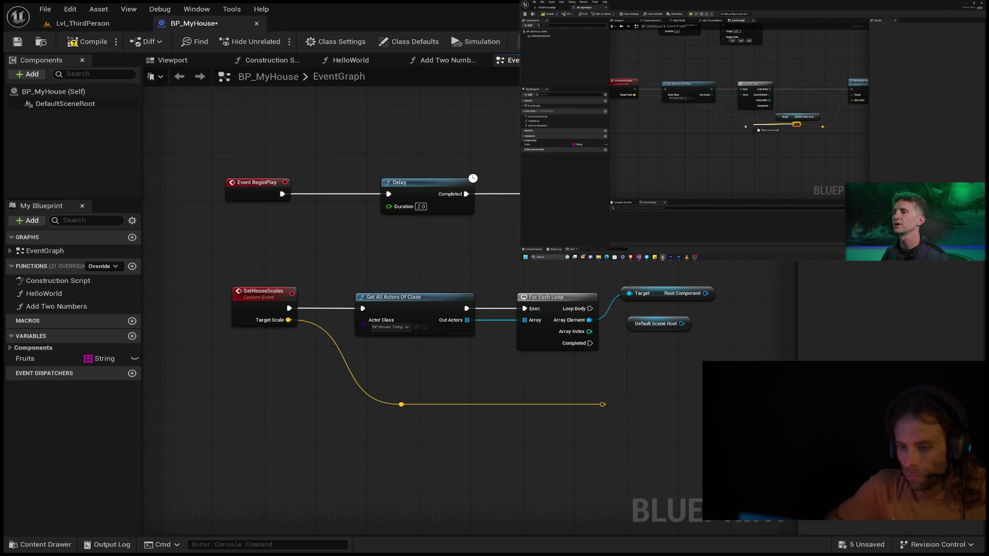
Step: Delete the Root Component and Default Scene Root getter nodes
left_click(666, 292)
key("Delete")
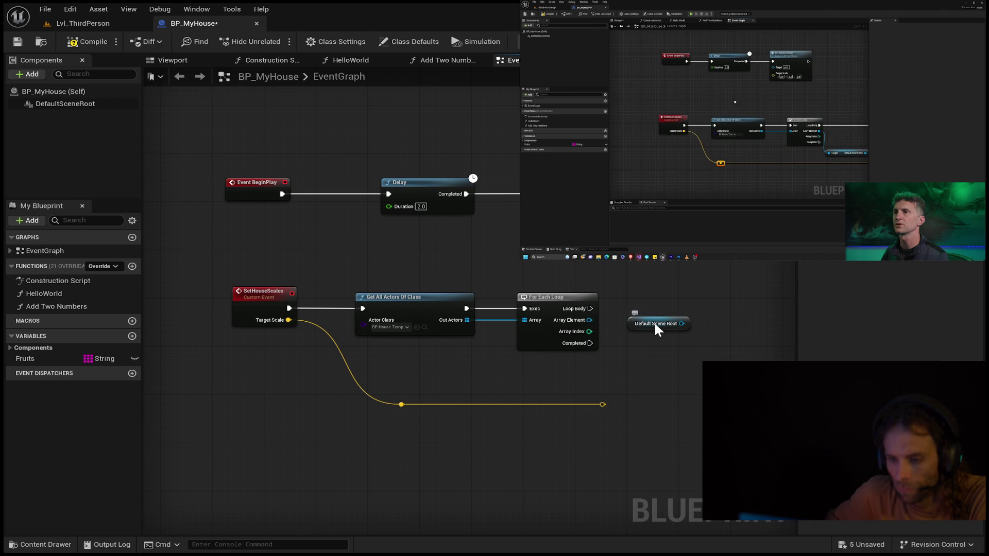
left_click(654, 325)
key("Delete")
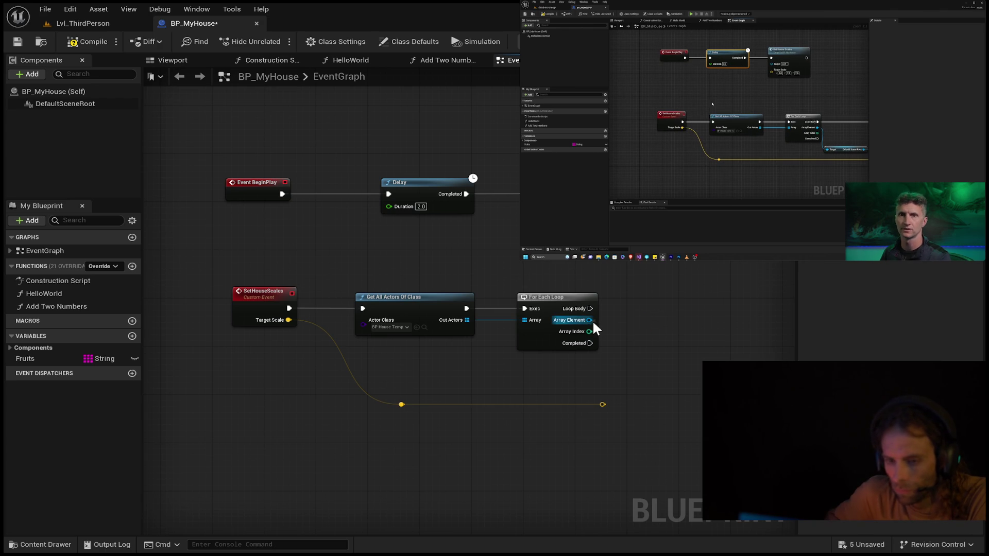
left_click_drag(590, 320, 709, 322)
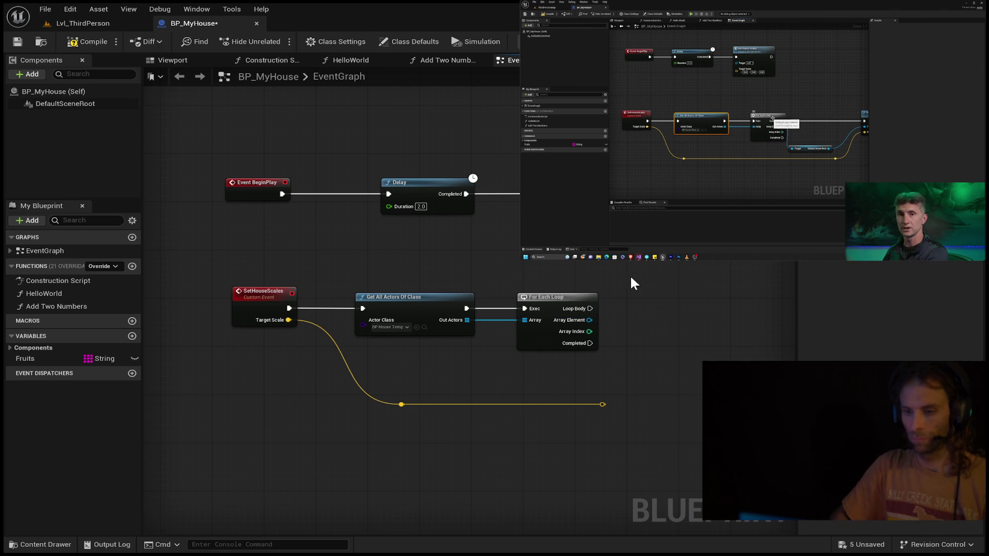
left_click_drag(590, 309, 728, 308)
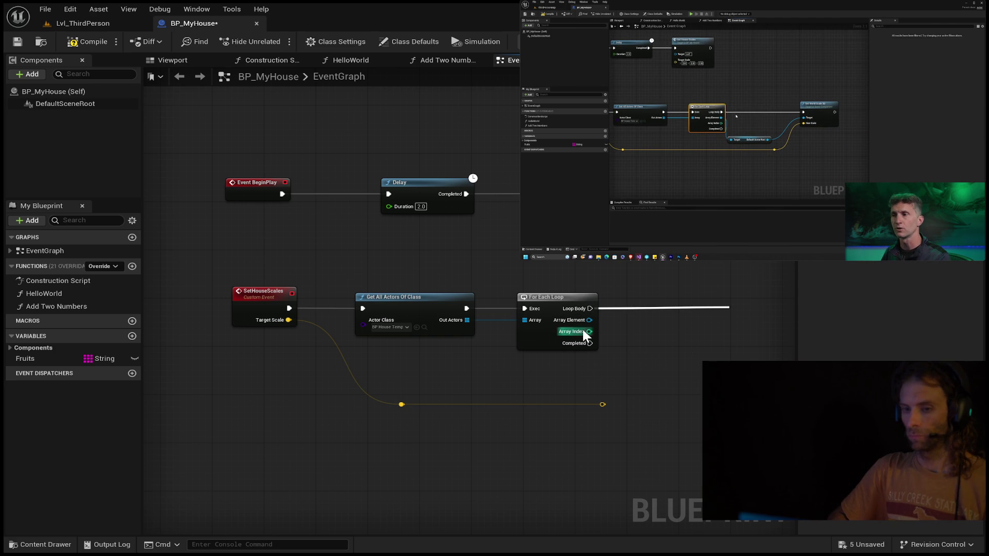
left_click_drag(589, 320, 602, 340)
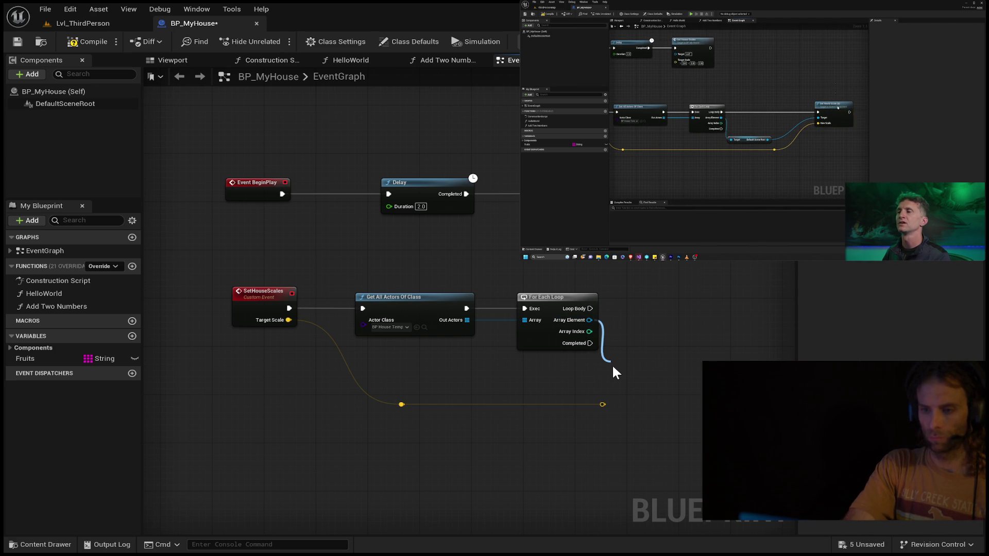
left_click_drag(613, 372, 589, 320)
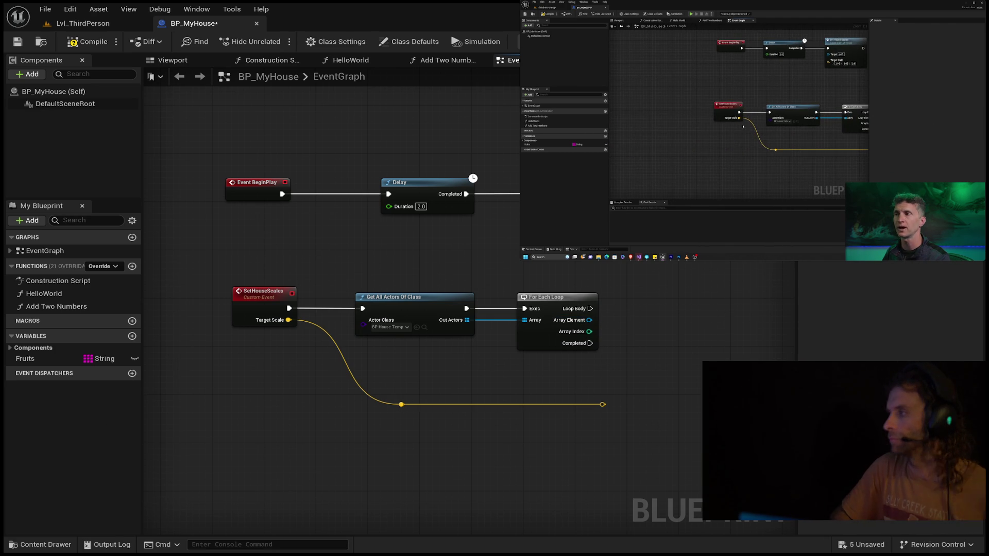
mouse_move(753, 129)
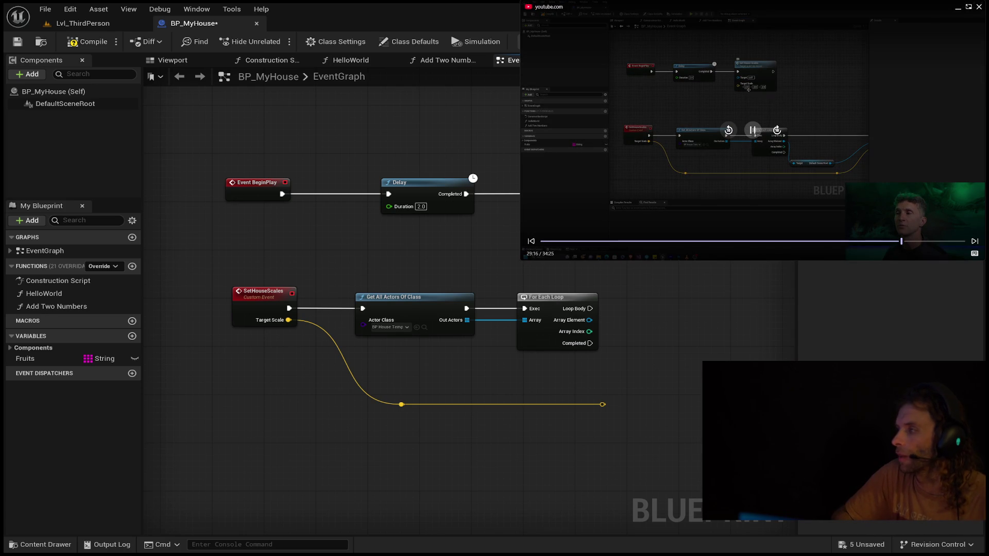
left_click(731, 133)
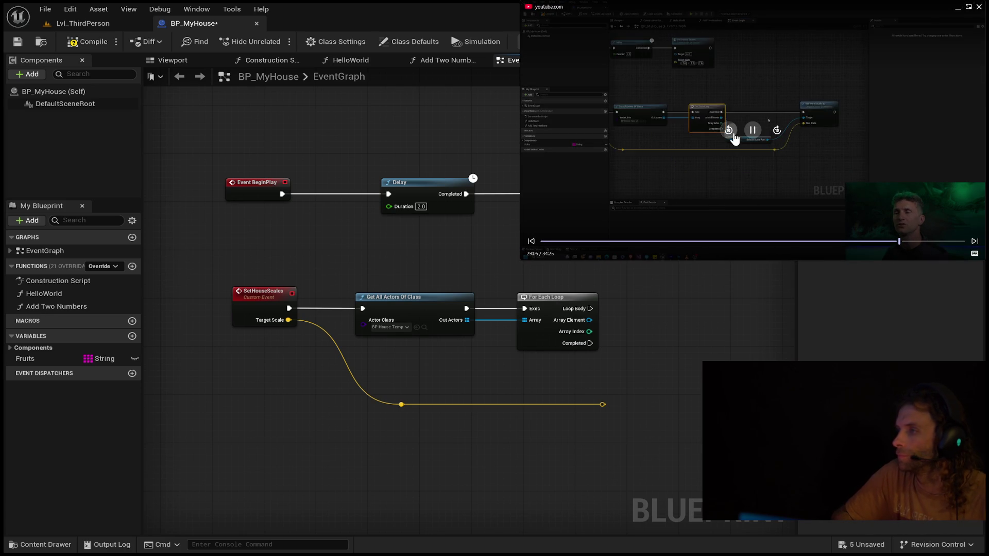
left_click(731, 133)
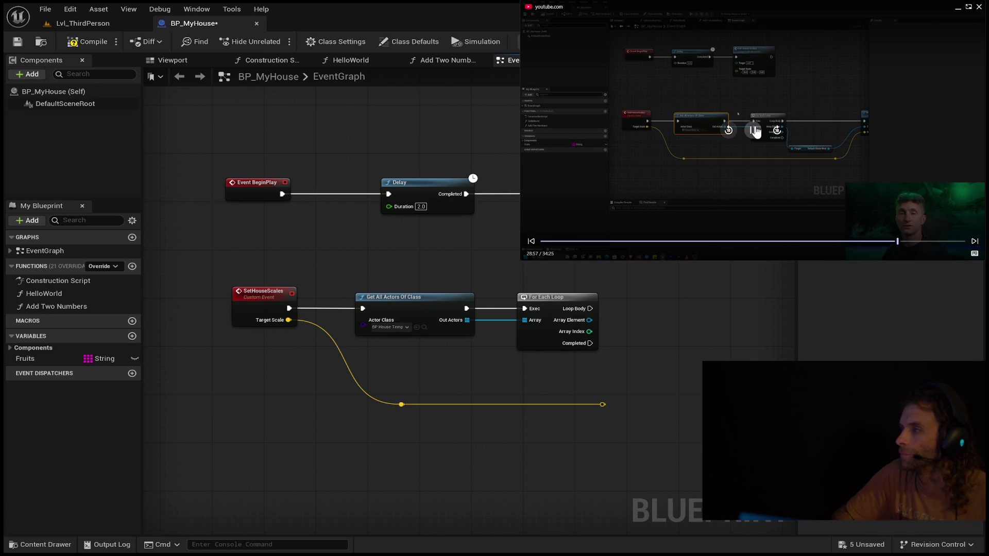
left_click(753, 130)
left_click(730, 133)
left_click(731, 132)
left_click(730, 133)
left_click(730, 132)
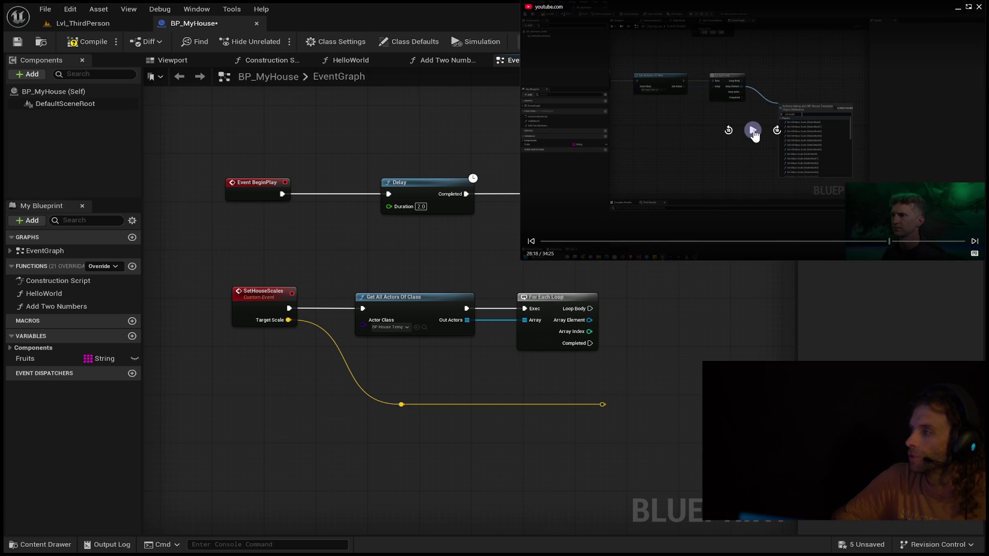
left_click(753, 132)
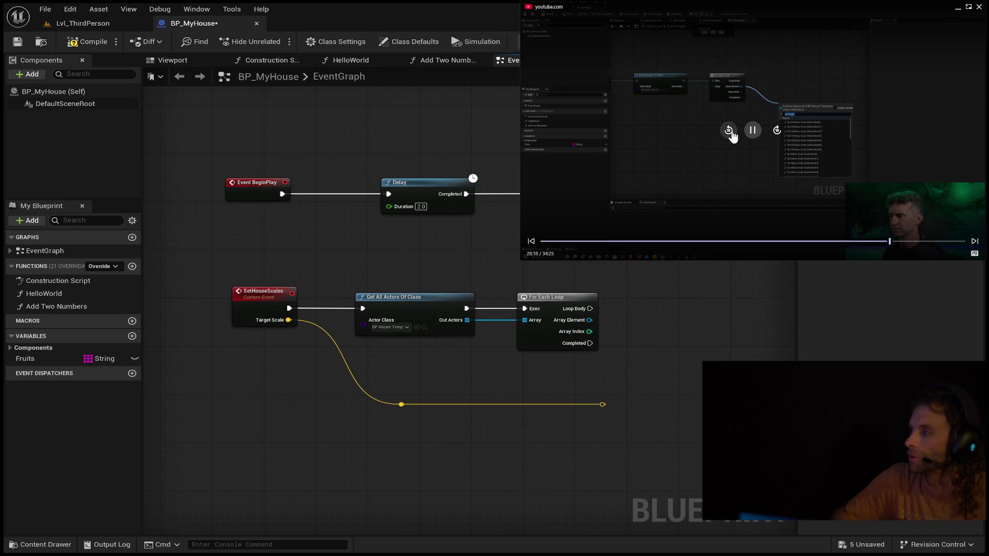
left_click(728, 133)
left_click(752, 131)
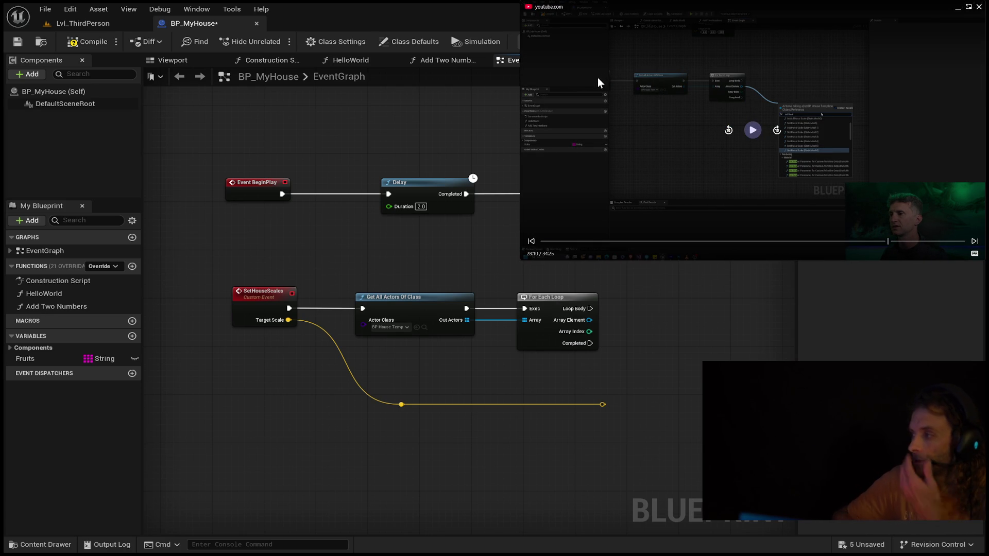
mouse_move(589, 320)
left_mouse_down()
mouse_move(651, 375)
mouse_move(642, 351)
left_mouse_up()
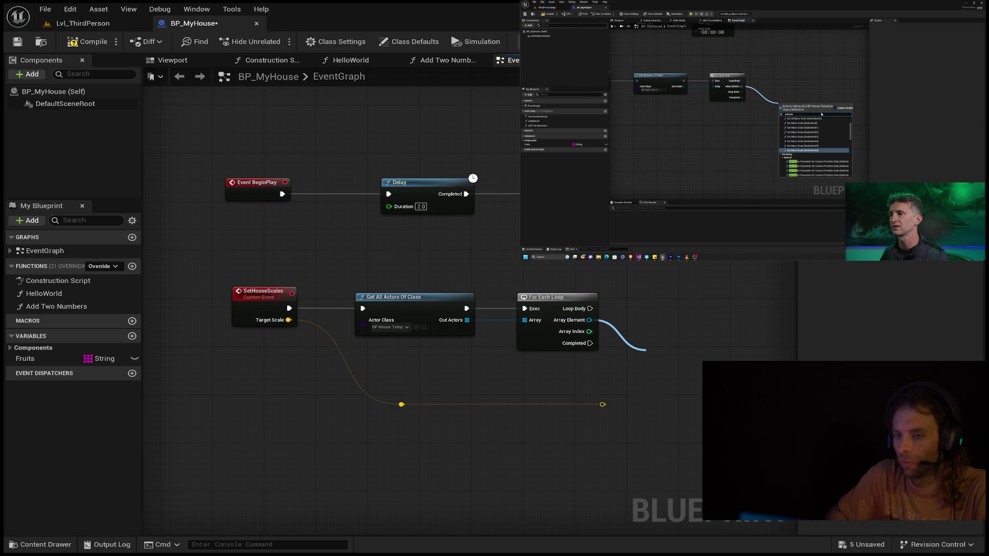
key("space")
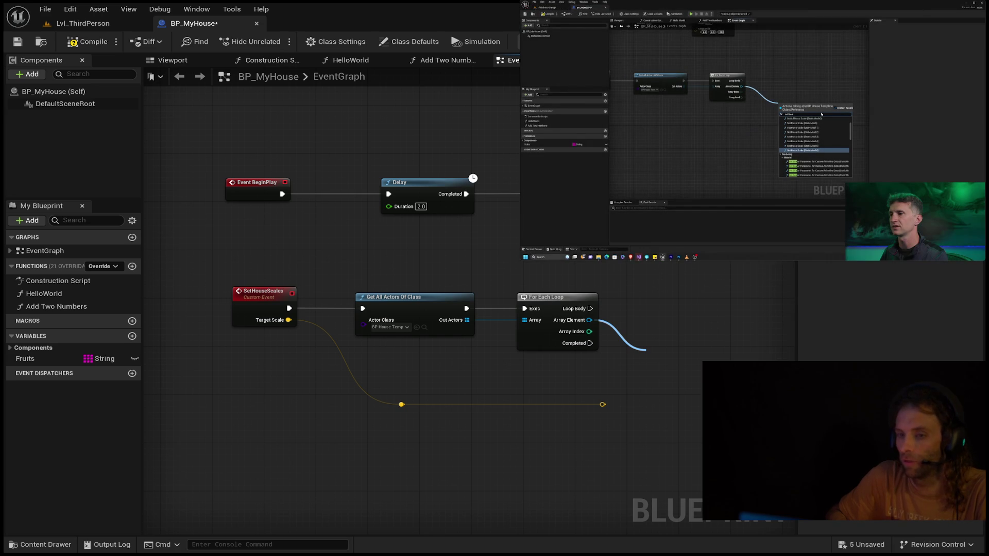
key("Escape")
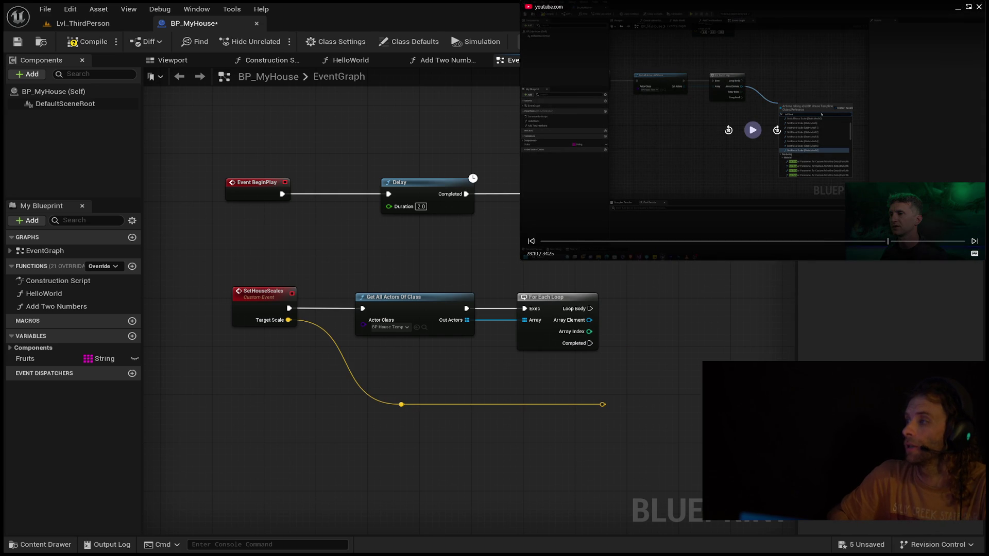
left_click(752, 132)
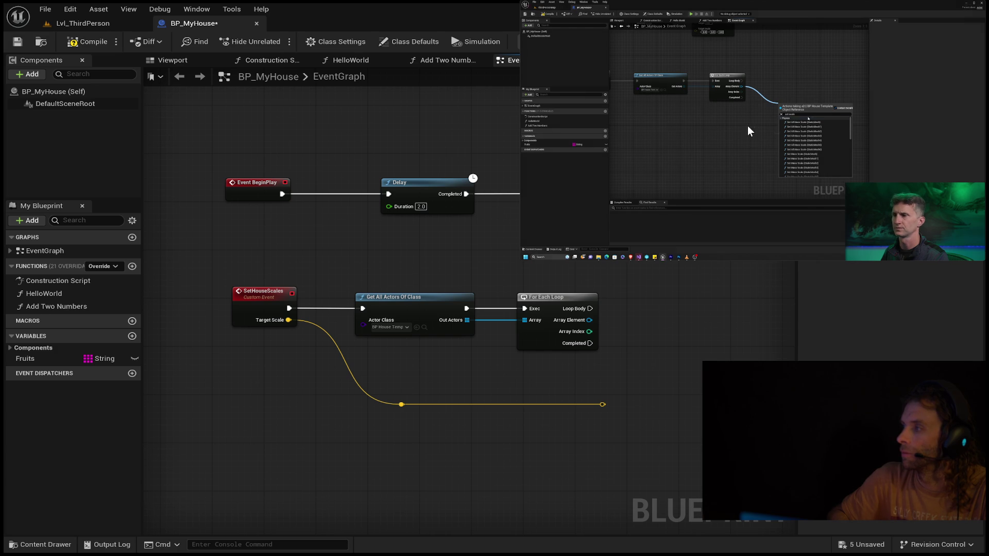
mouse_move(751, 143)
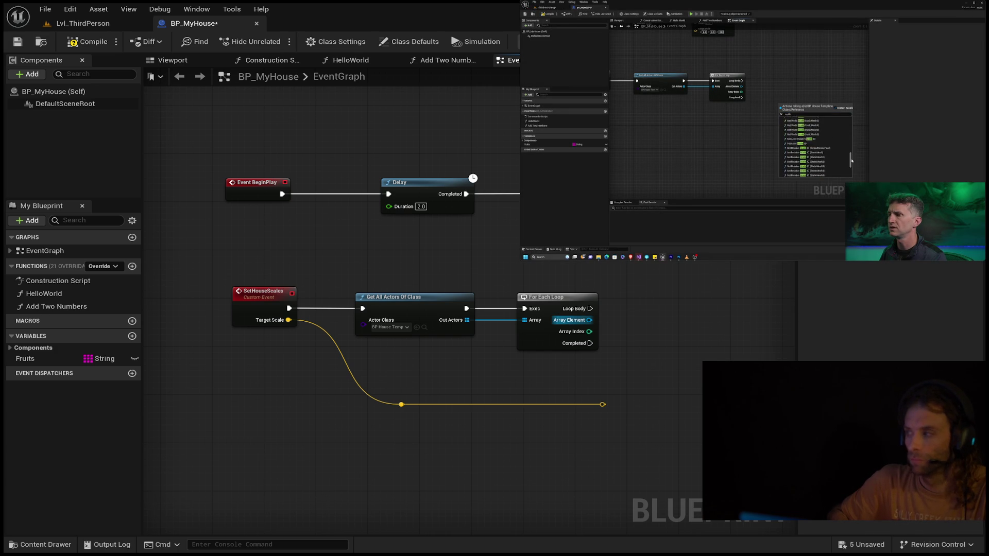
left_click_drag(589, 320, 667, 342)
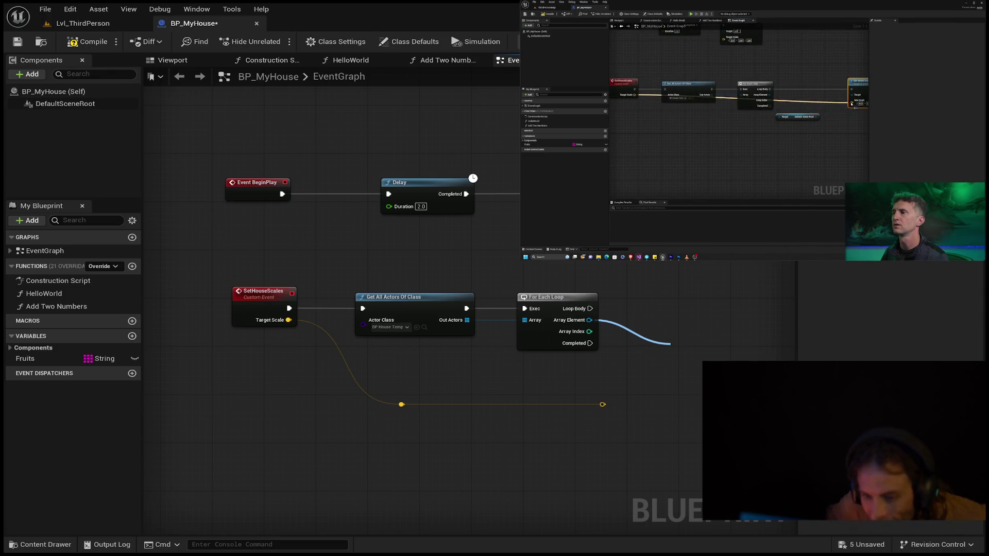
mouse_move(752, 155)
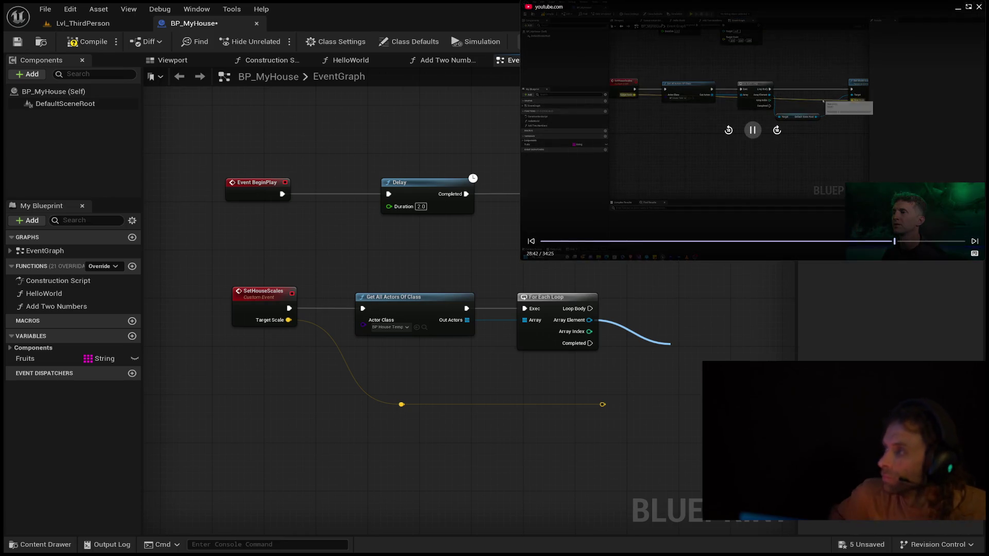
left_click(729, 131)
left_click(729, 131)
left_click(729, 130)
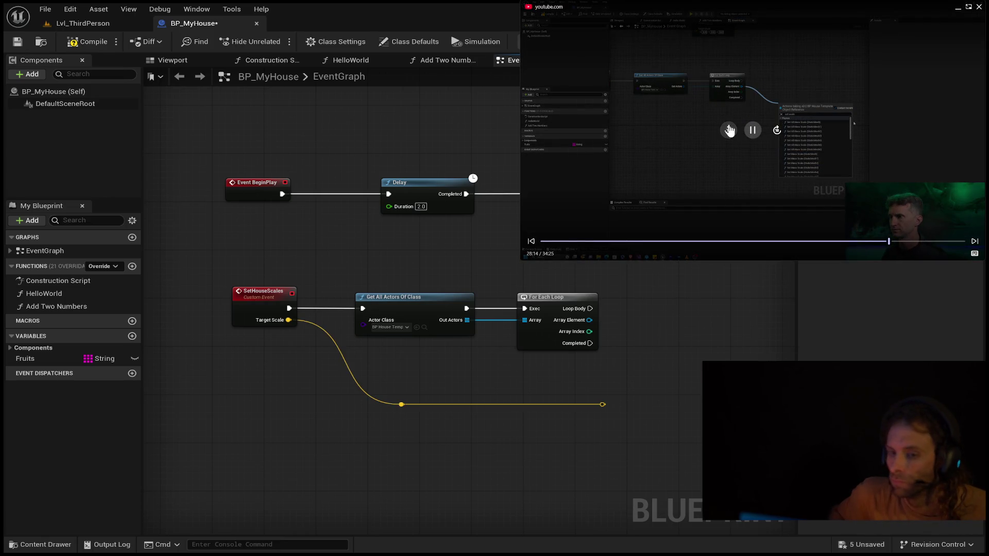
left_click(729, 130)
left_click(730, 131)
left_click(730, 130)
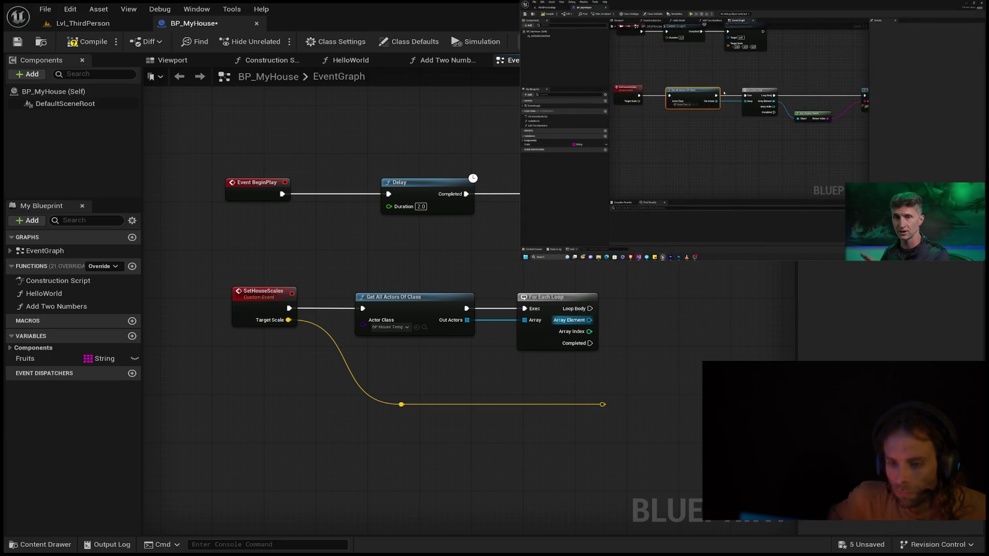
left_click_drag(589, 320, 650, 345)
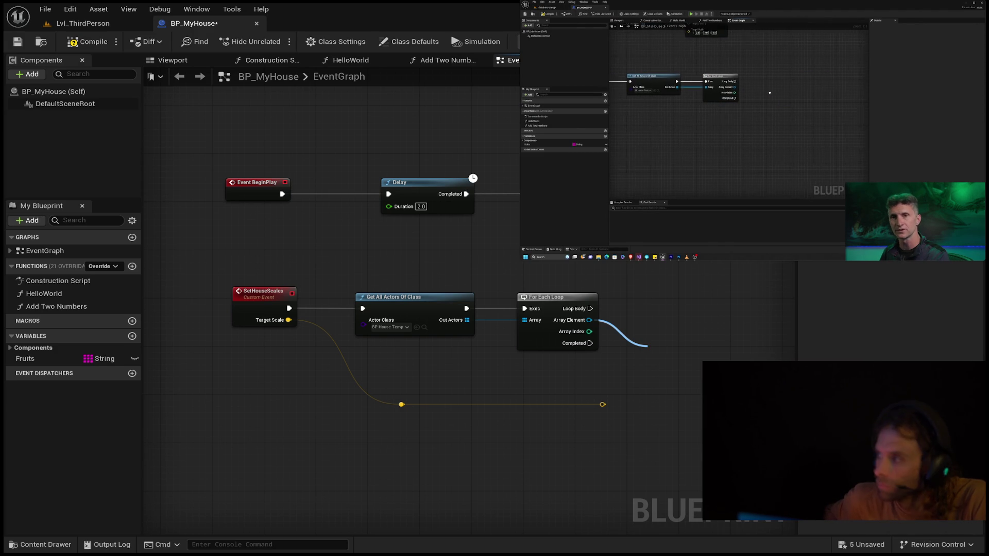
mouse_move(797, 107)
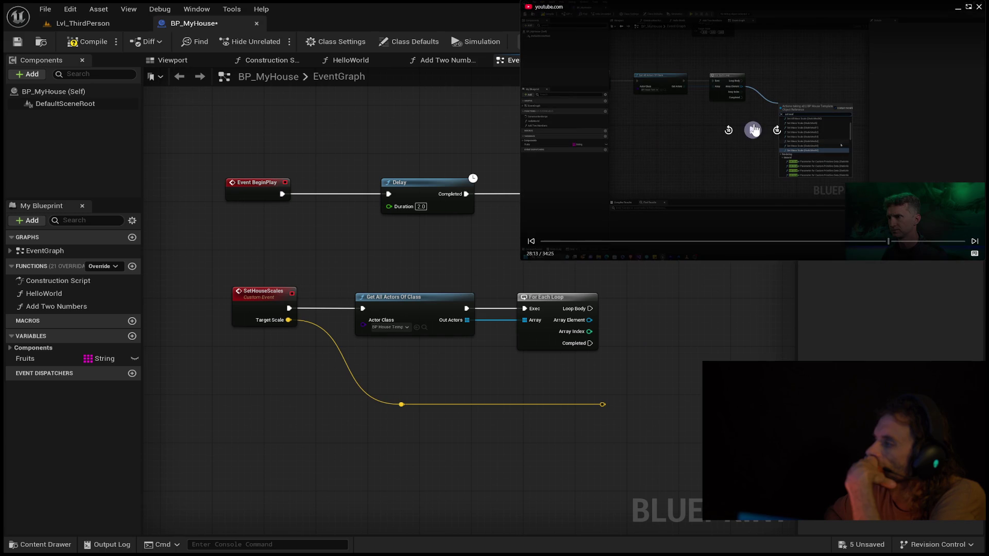
left_click(754, 131)
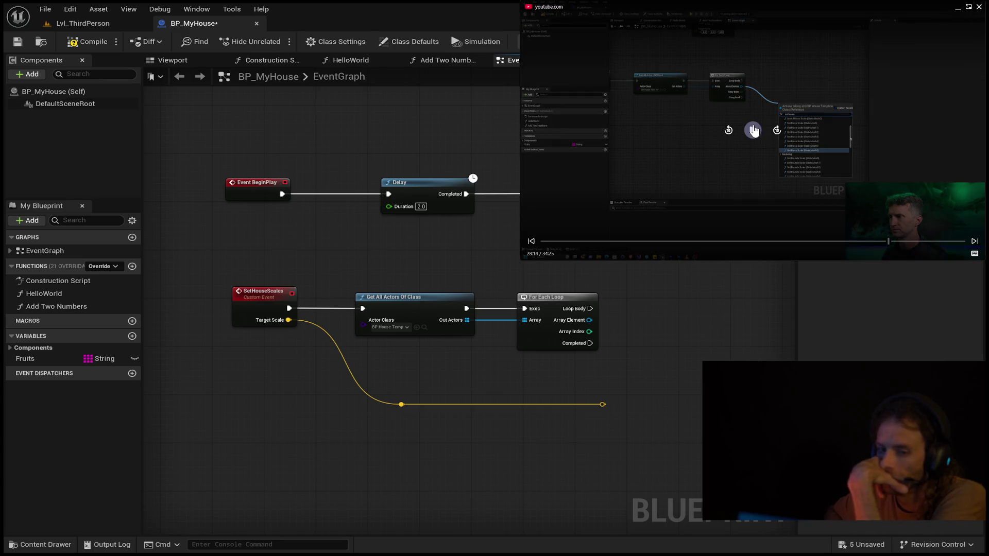
left_click(753, 131)
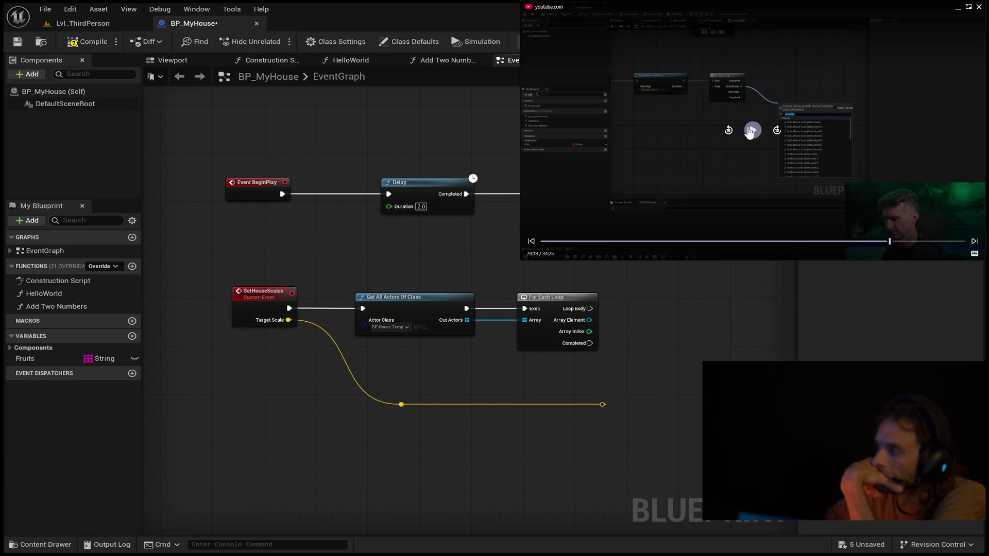
left_click(751, 131)
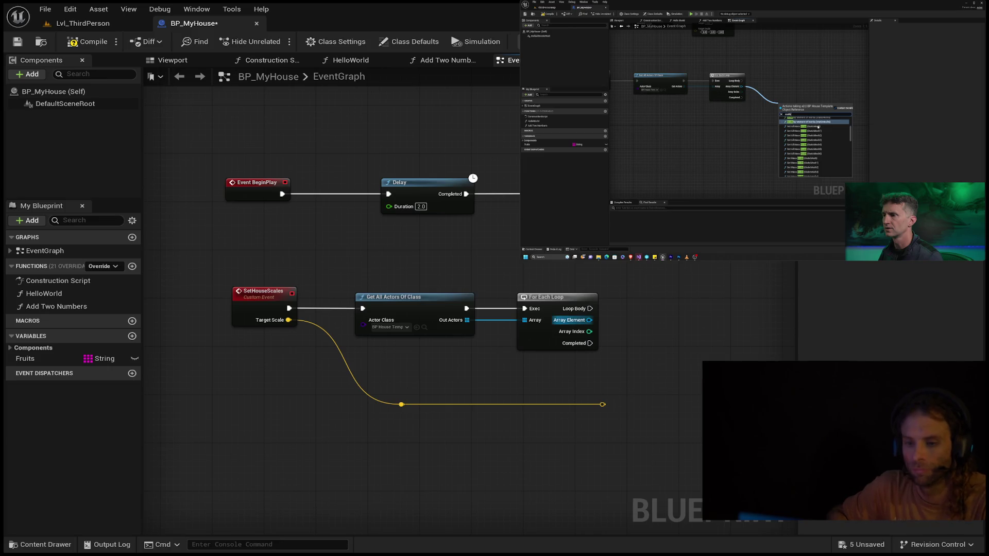
left_click_drag(589, 320, 620, 335)
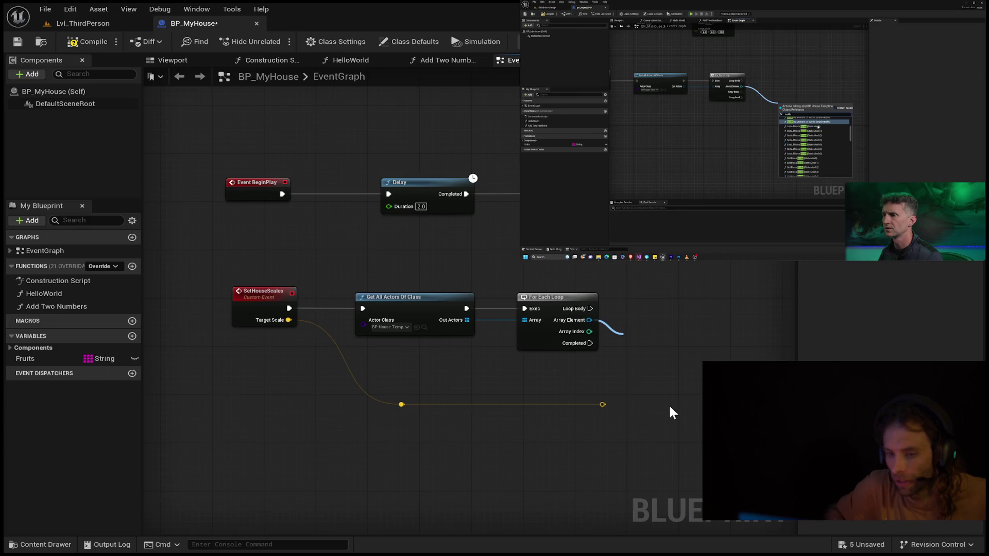
key("XF86AudioPlay")
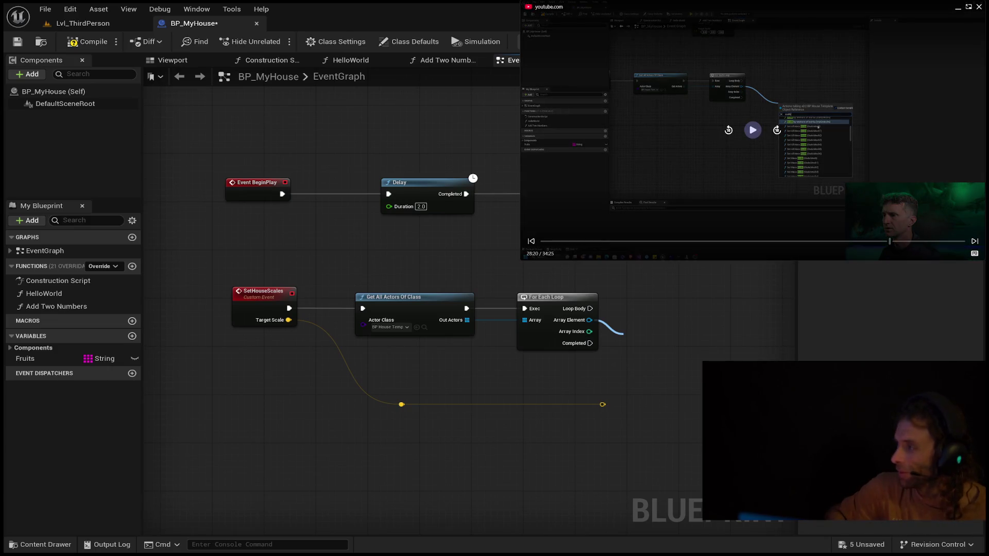
Step: Add a Set World Scale 3D node on Loop Body targeting each actor's Default Scene Root, and tidy the nodes
left_click(752, 130)
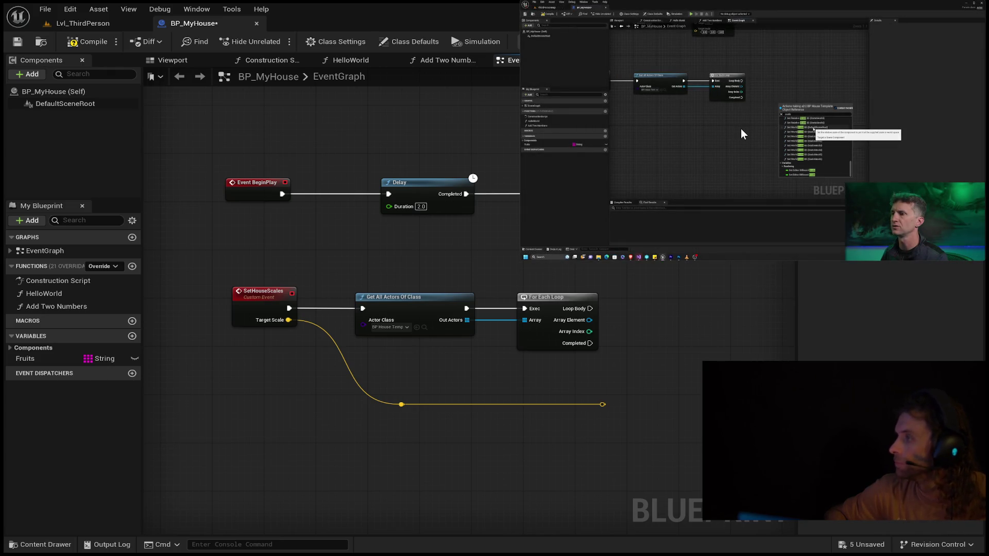
mouse_move(675, 97)
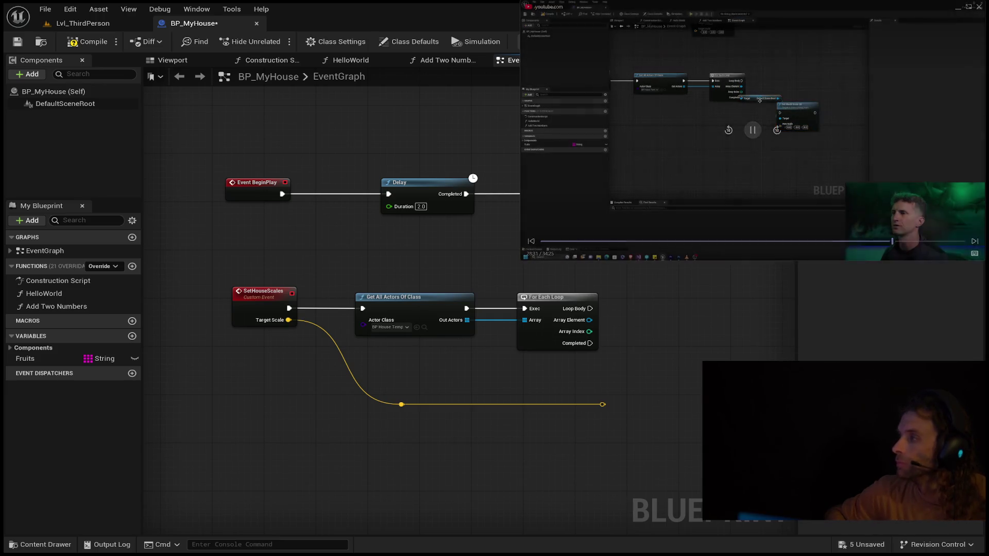
mouse_move(600, 309)
left_mouse_down()
mouse_move(621, 320)
mouse_move(745, 321)
left_mouse_up()
mouse_move(644, 305)
left_mouse_down()
mouse_move(656, 337)
mouse_move(666, 323)
mouse_move(617, 326)
left_mouse_up()
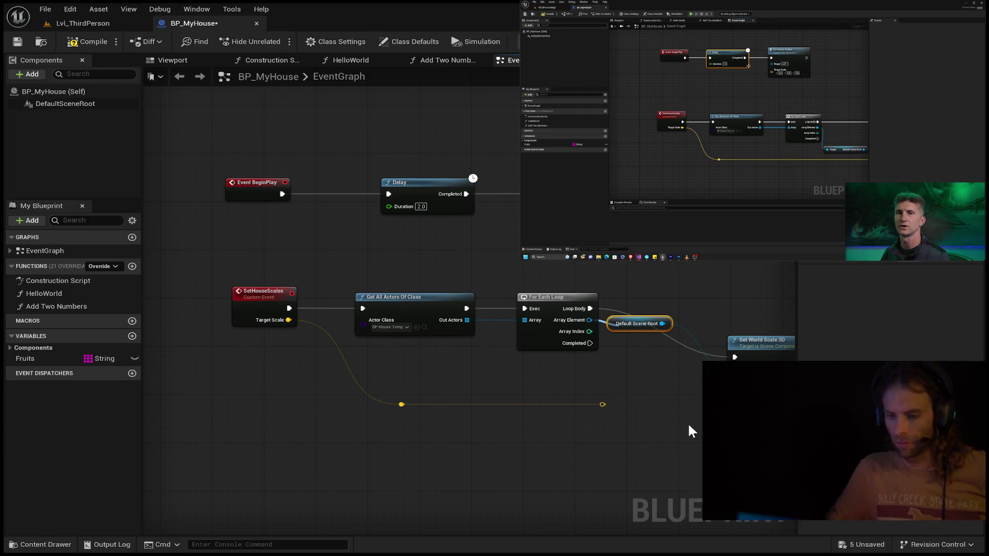
left_click(637, 414)
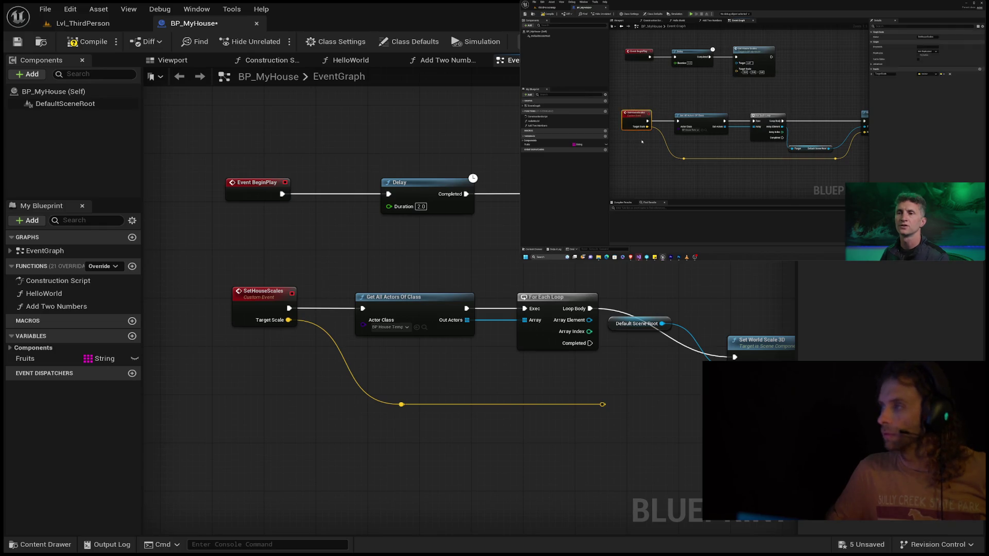
mouse_move(737, 122)
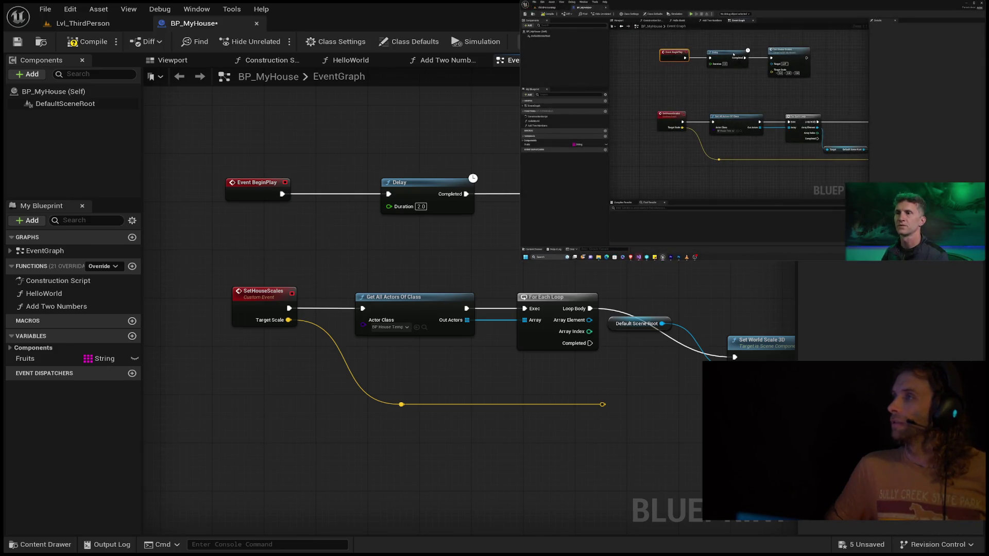
key("j")
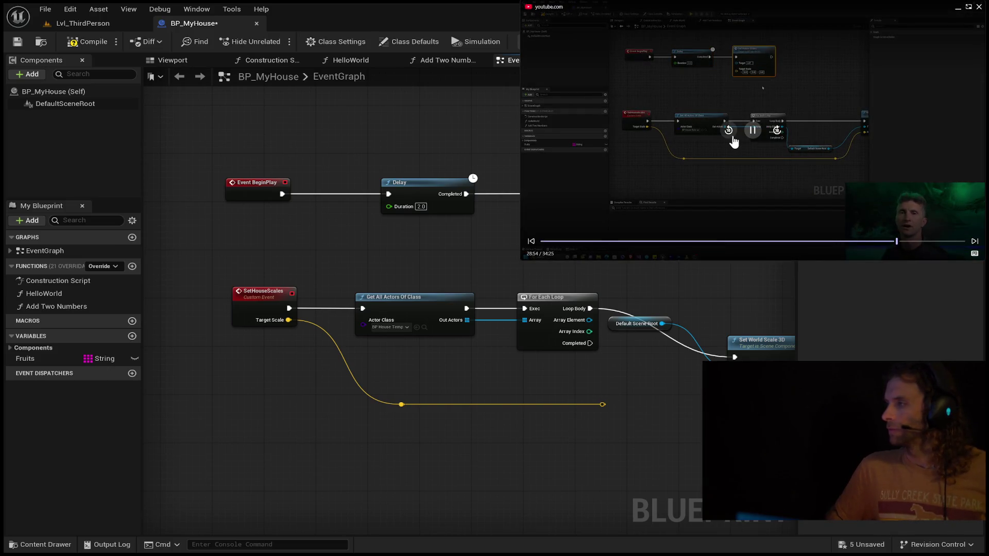
left_click(730, 133)
left_click(731, 134)
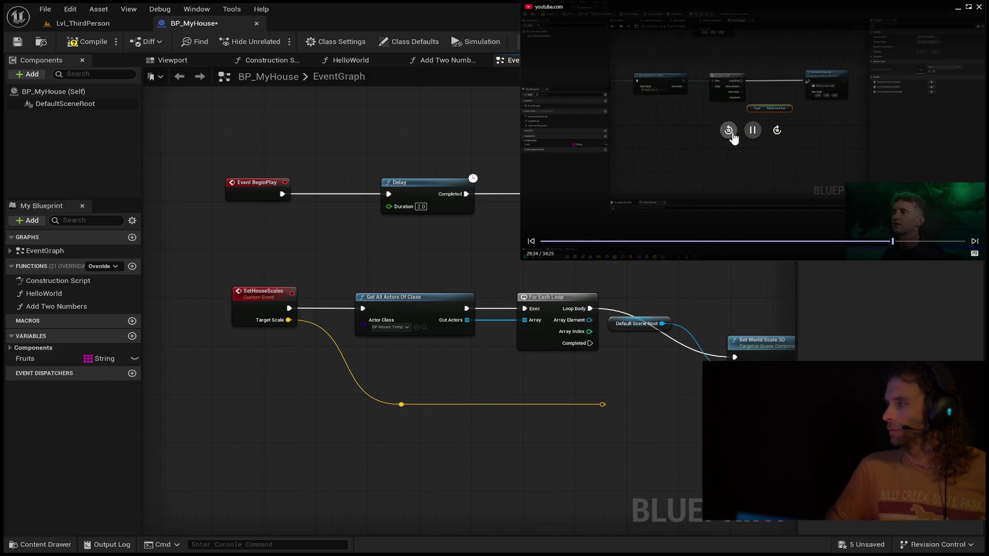
left_click(730, 131)
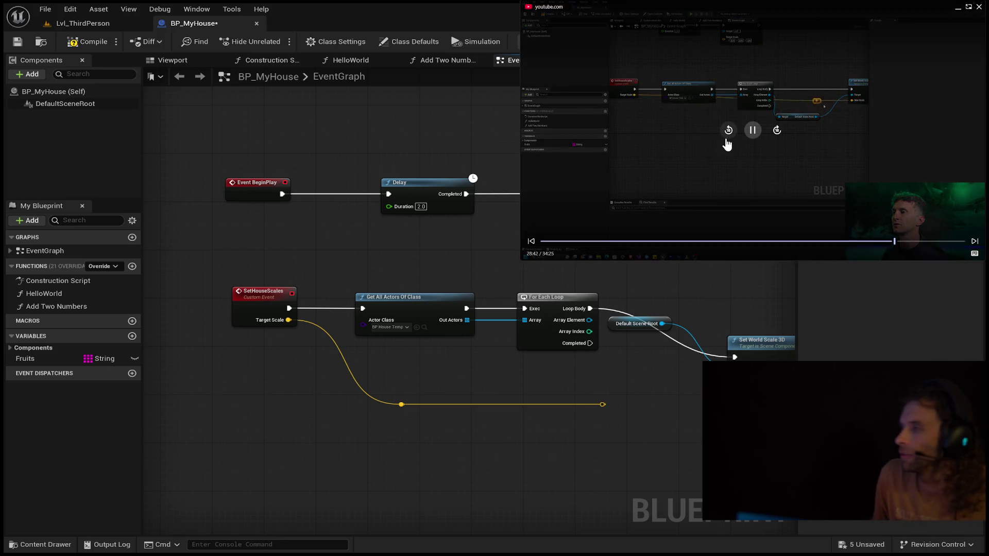
left_click(728, 135)
left_click(728, 135)
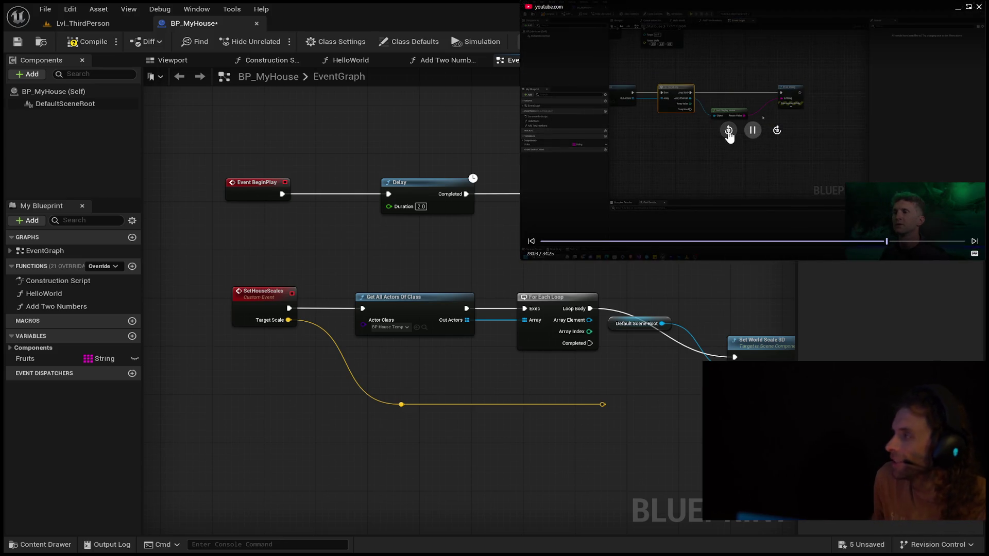
left_click(728, 136)
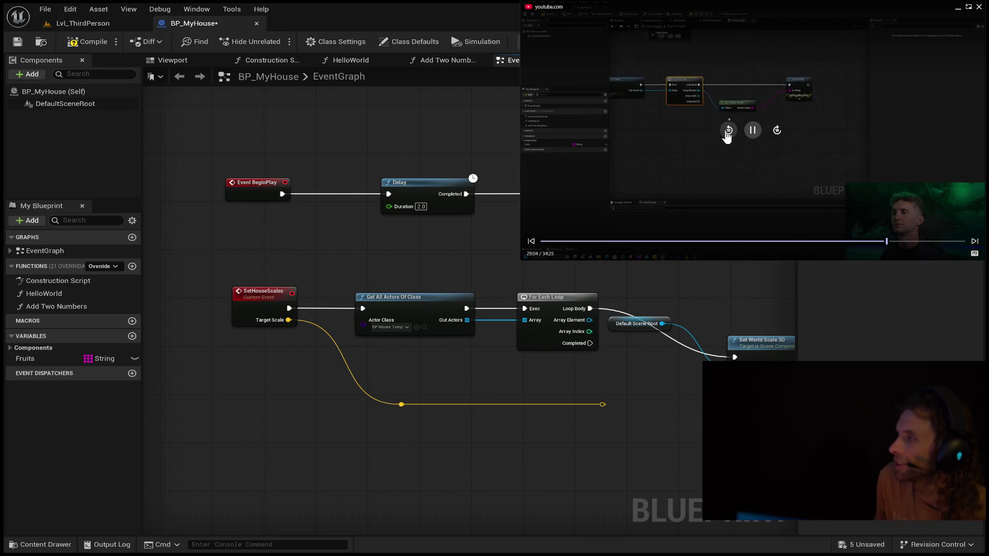
left_click(727, 137)
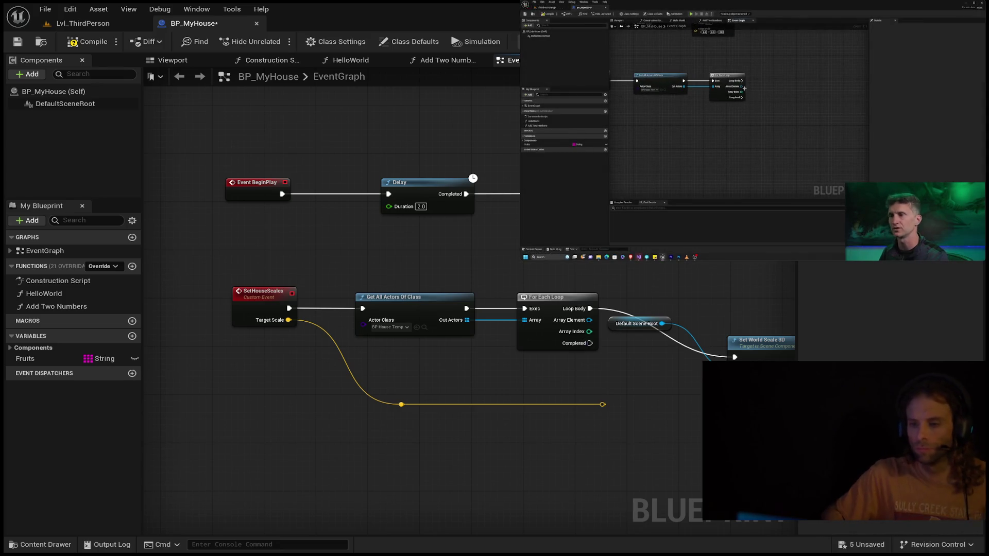
mouse_move(716, 345)
left_mouse_down()
mouse_move(690, 265)
mouse_move(640, 269)
mouse_move(656, 256)
left_mouse_up()
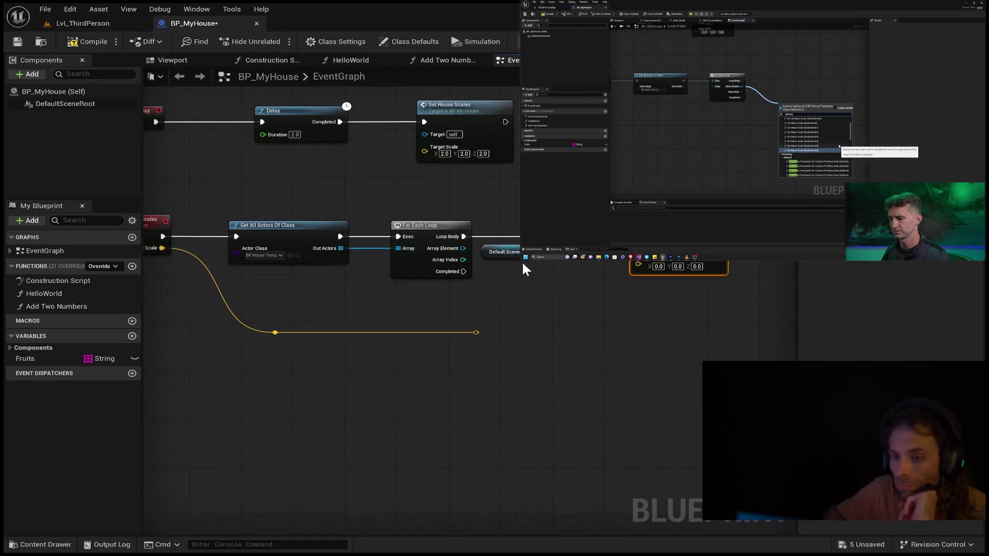
mouse_move(508, 253)
left_mouse_down()
mouse_move(461, 242)
mouse_move(456, 254)
mouse_move(549, 283)
left_mouse_up()
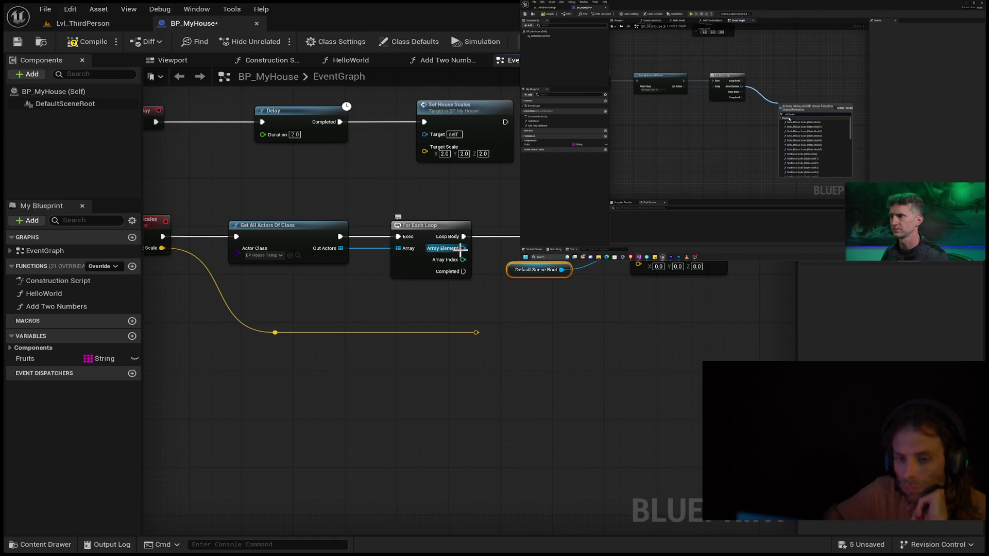
left_click_drag(463, 248, 501, 281)
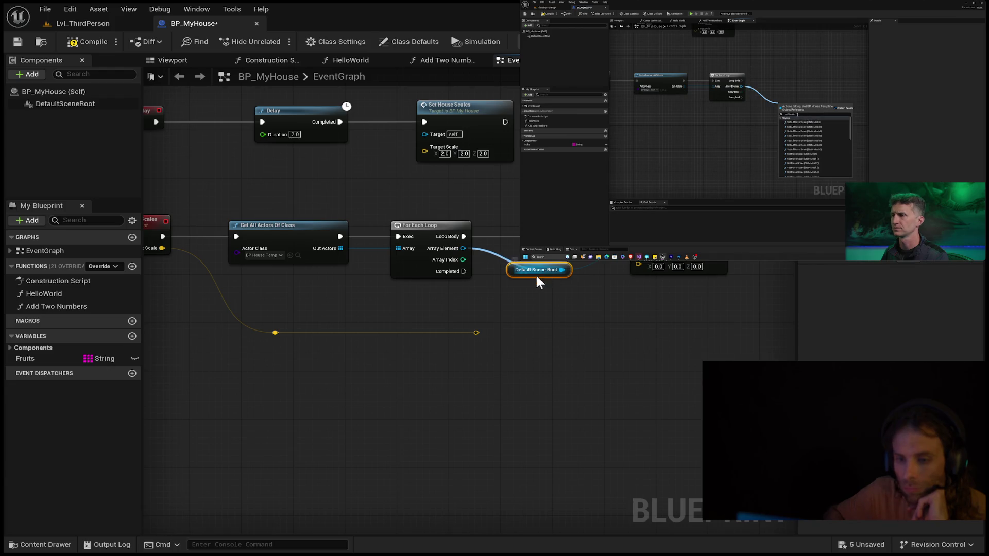
left_click_drag(463, 249, 505, 269)
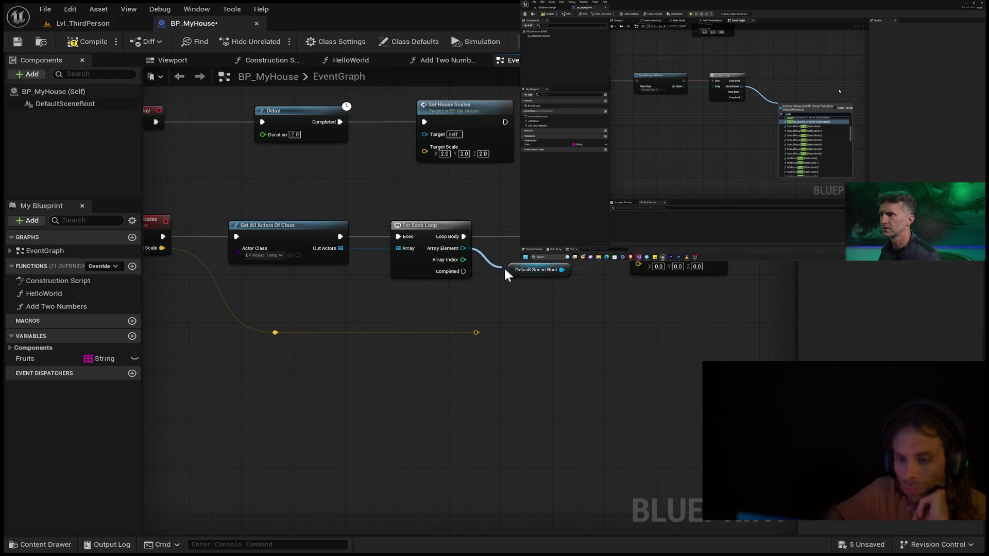
mouse_move(588, 316)
left_mouse_down()
mouse_move(558, 321)
mouse_move(544, 219)
left_mouse_up()
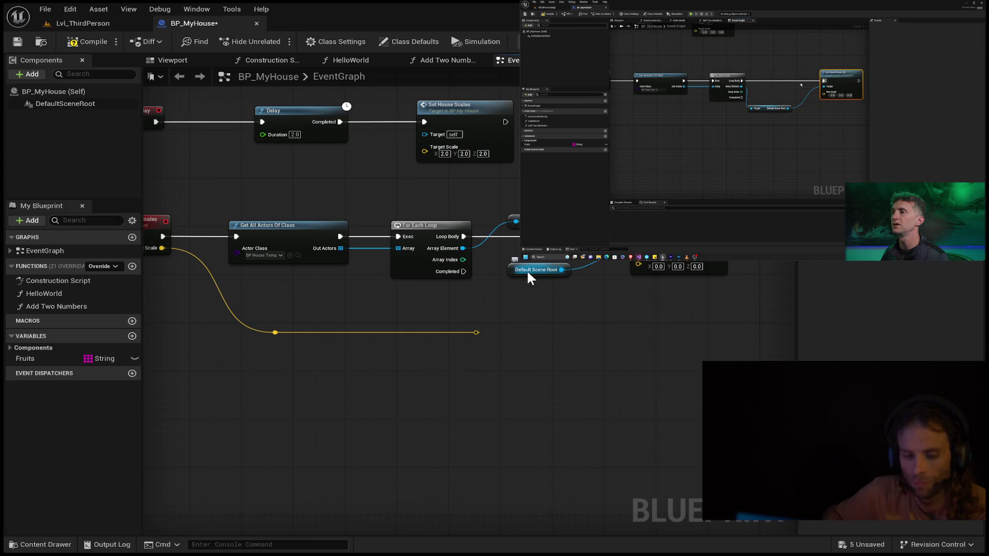
key("Delete")
key("q")
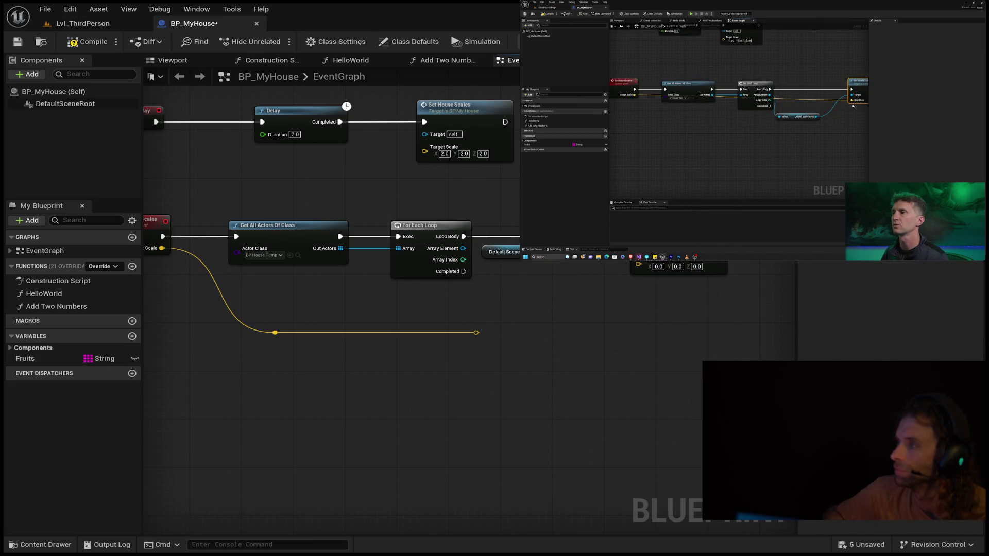
mouse_move(474, 332)
left_mouse_down()
mouse_move(507, 330)
mouse_move(626, 280)
mouse_move(637, 265)
left_mouse_up()
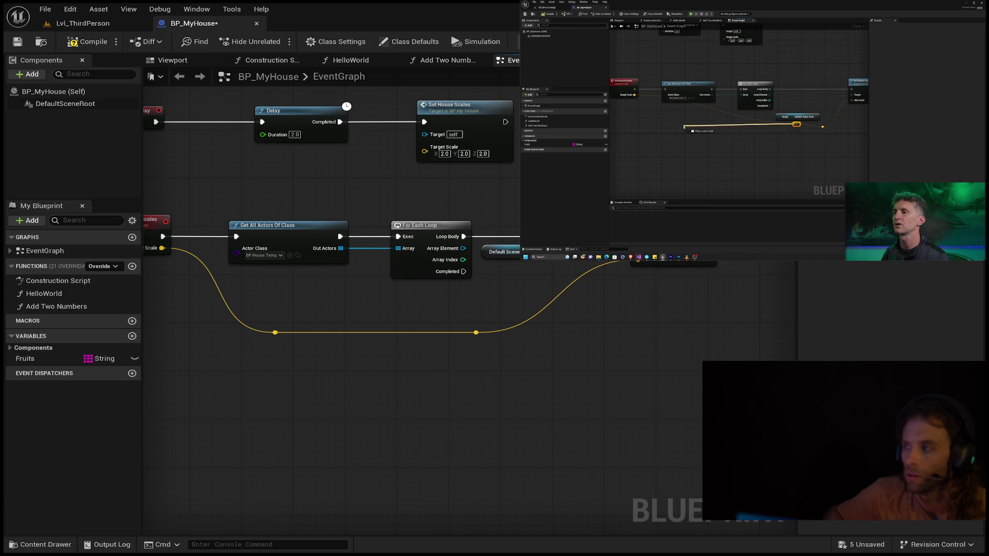
mouse_move(751, 170)
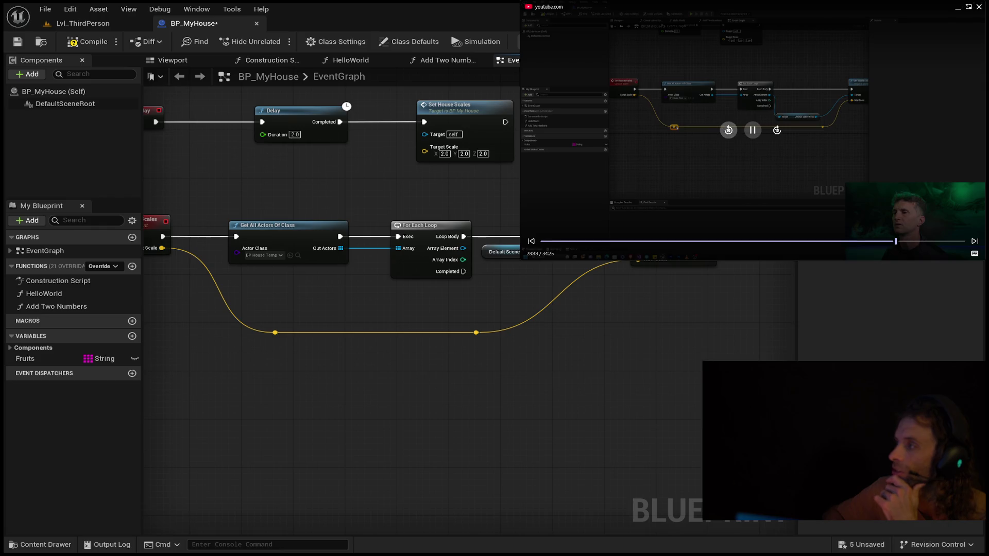
left_click(728, 132)
Step: Rewind the tutorial video and reconnect Out Actors to the For Each Loop's Array input
left_click(728, 132)
left_click(728, 132)
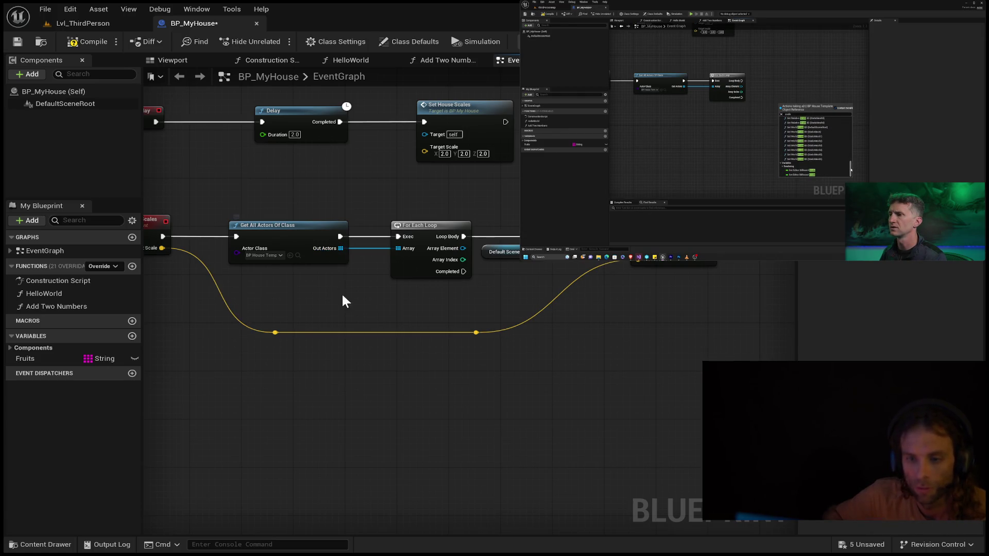
left_click_drag(341, 249, 340, 252)
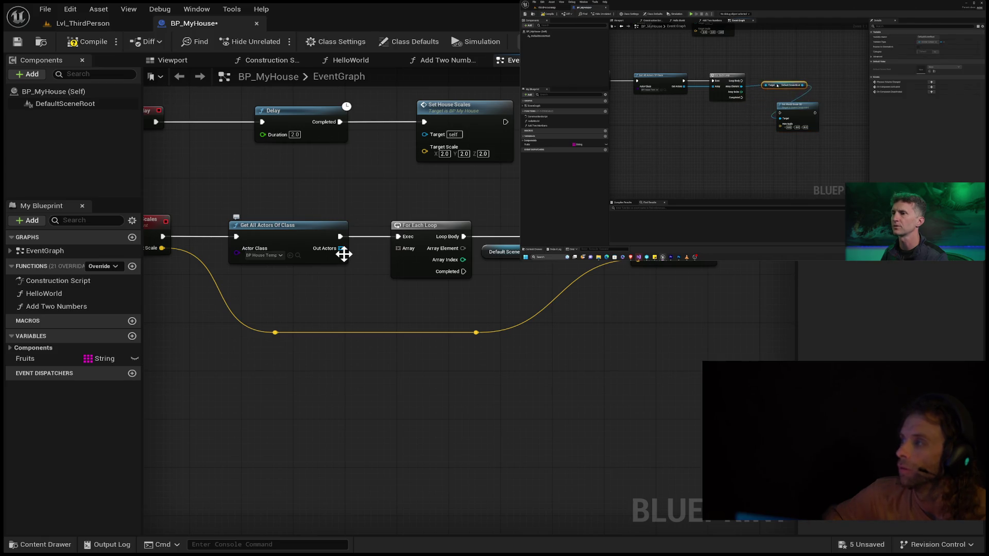
left_click_drag(341, 250, 409, 248)
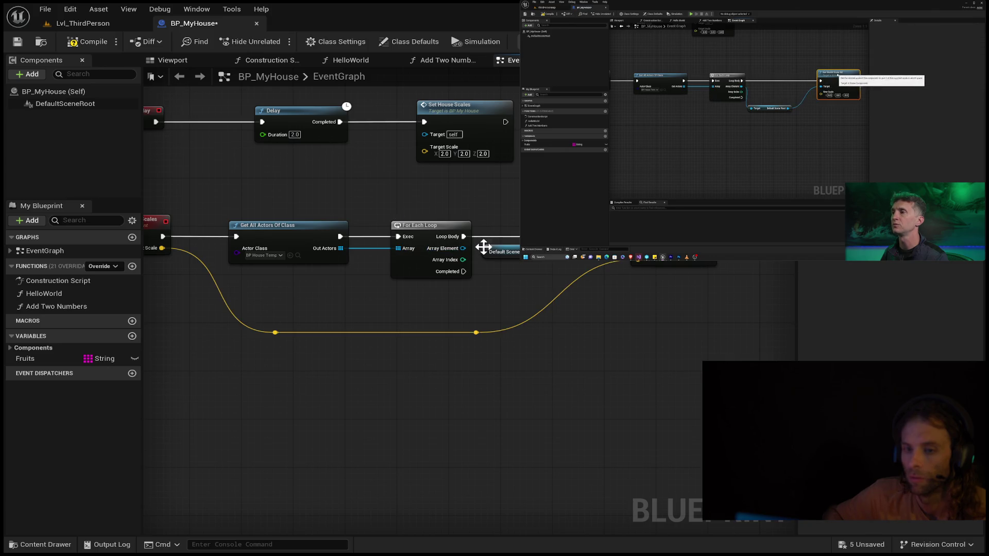
Step: Add a Root Component getter from Array Element and move it into open space
left_click_drag(512, 253, 543, 270)
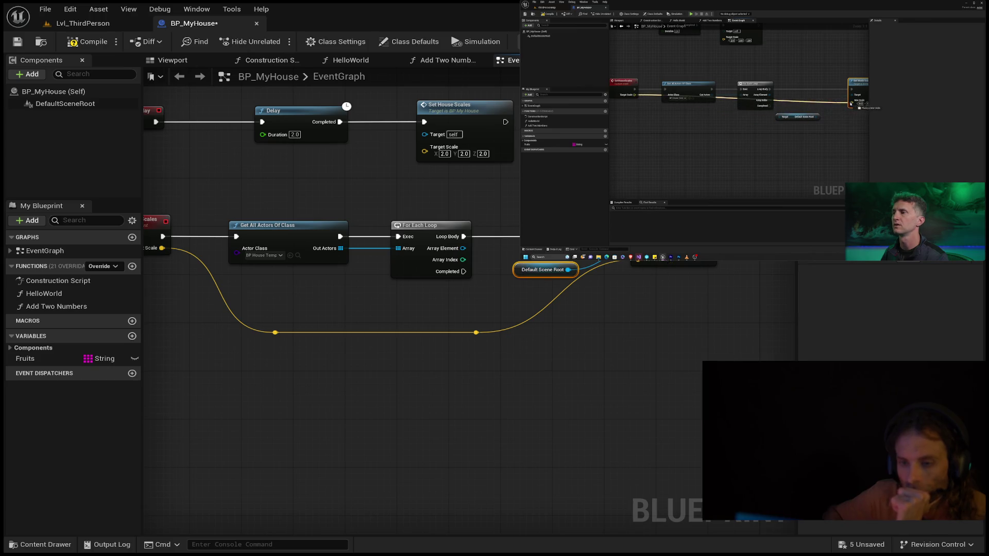
left_click_drag(463, 248, 515, 221)
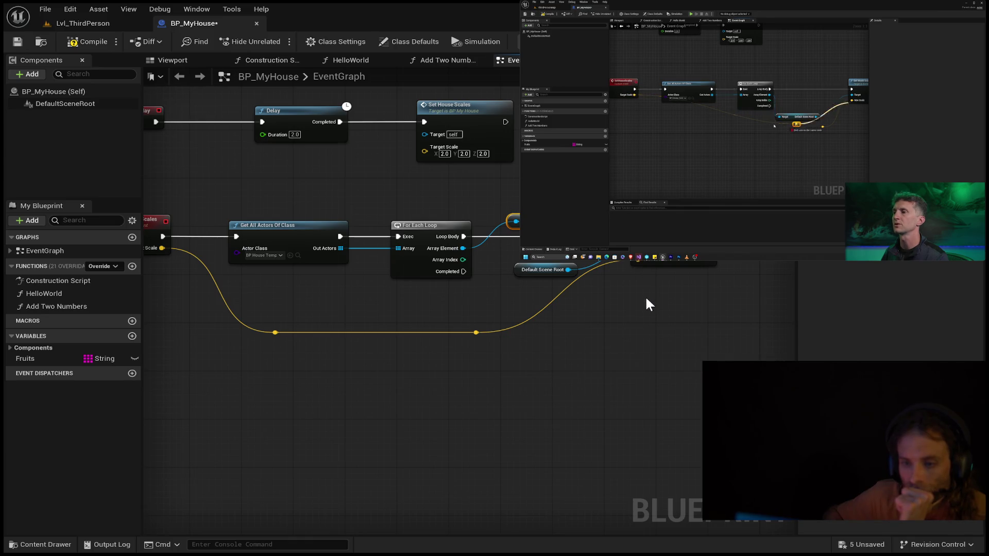
left_click(519, 302)
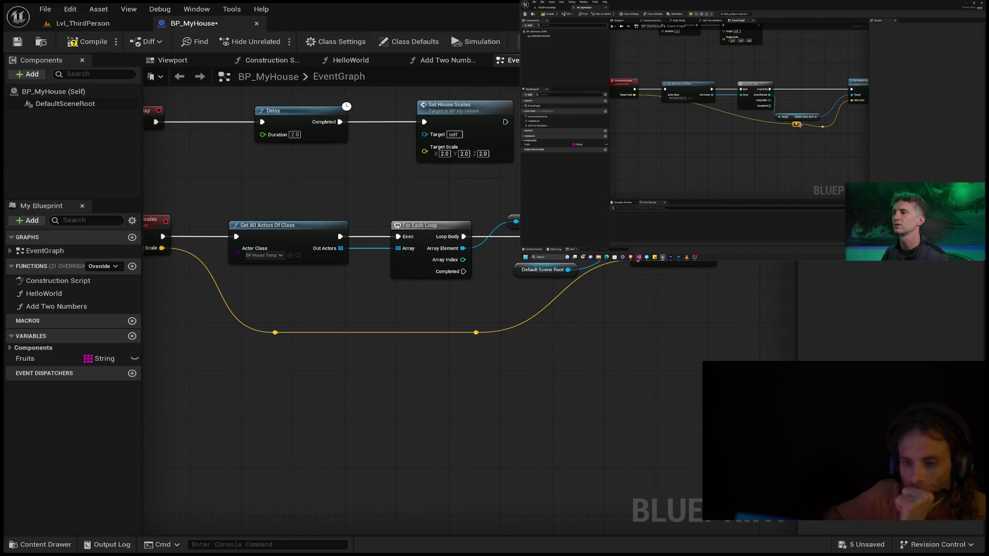
left_click_drag(523, 264, 536, 304)
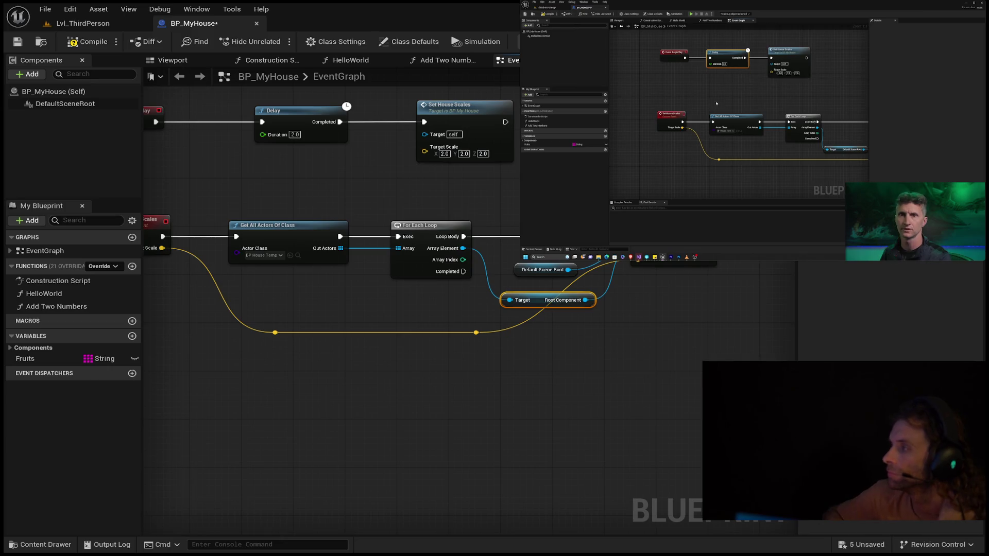
Step: Rewind the reference tutorial video by several ten-second steps
mouse_move(769, 83)
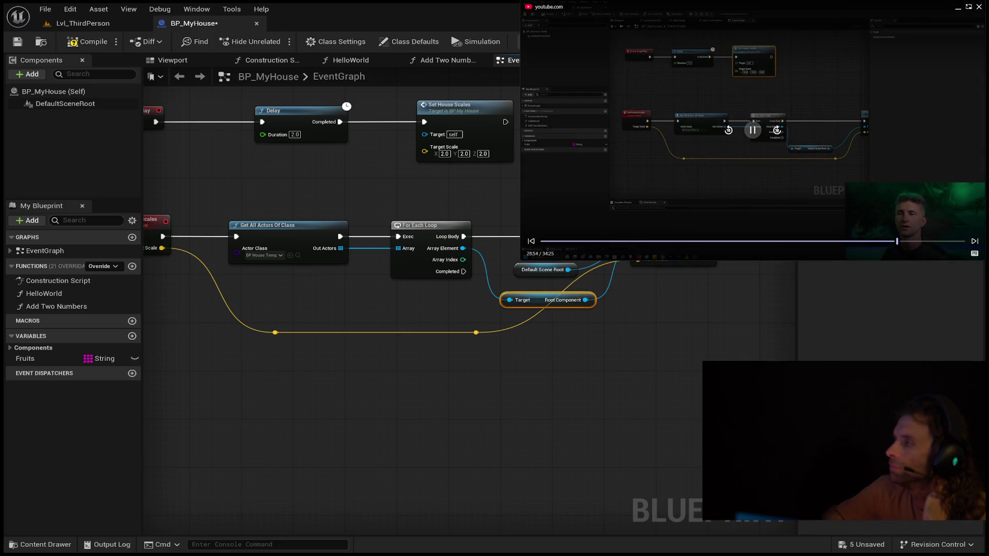
left_click(732, 131)
left_click(732, 130)
left_click(733, 130)
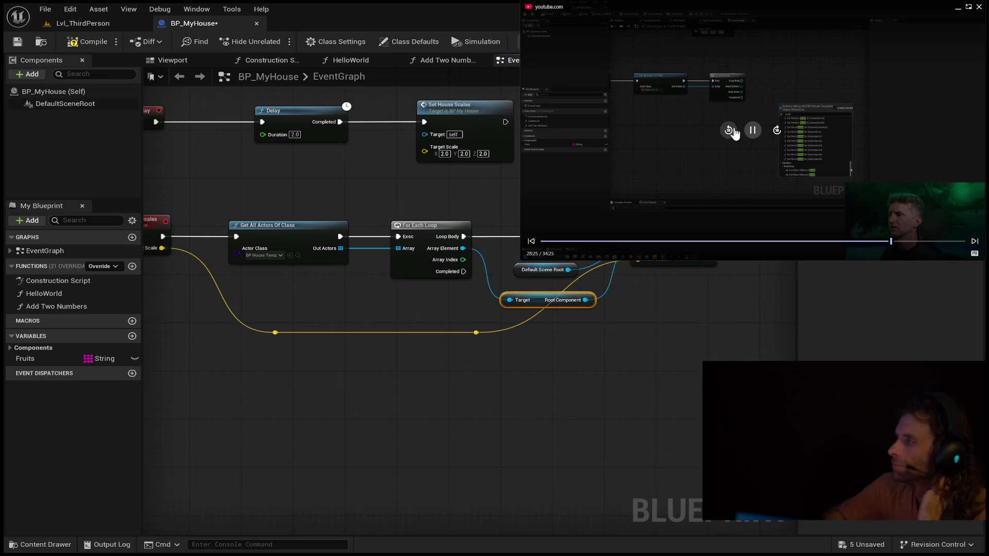
left_click(732, 130)
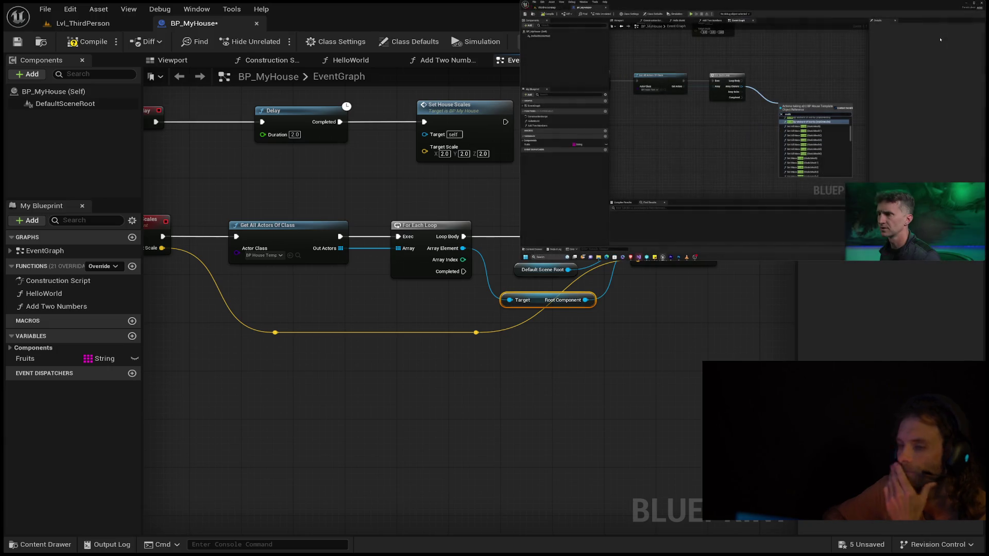
Step: Delete the Root Component and Default Scene Root getter nodes
left_click(557, 332)
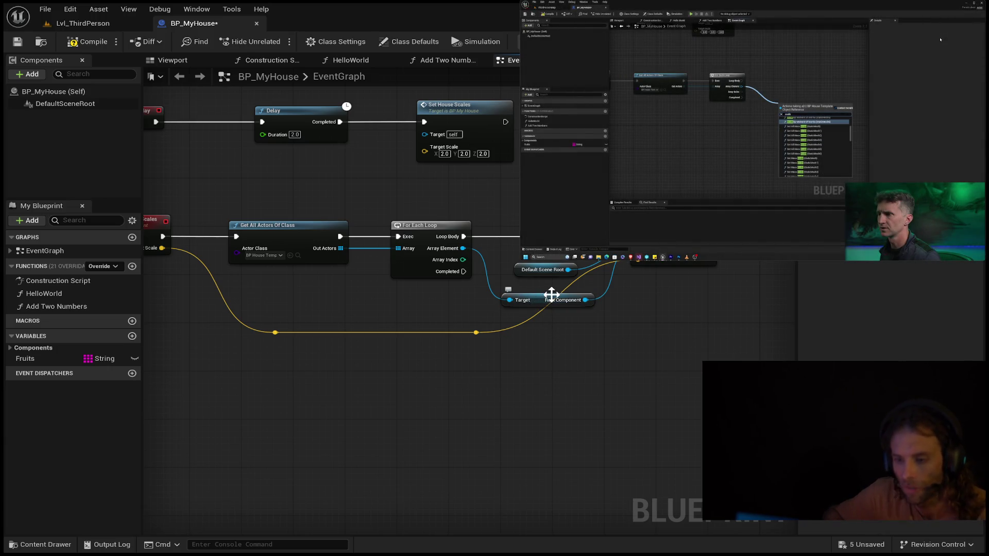
left_click(581, 301)
key("Delete")
left_click(548, 267)
left_click(548, 267)
key("Delete")
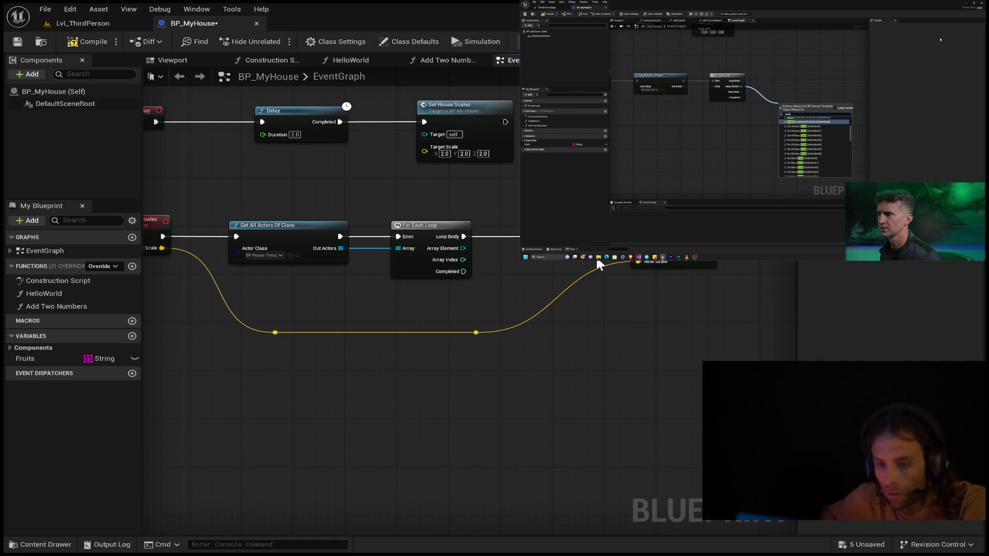
Step: Pull a new Default Scene Root getter from Array Element and add a Set Relative Scale 3D node
left_click_drag(462, 248, 515, 222)
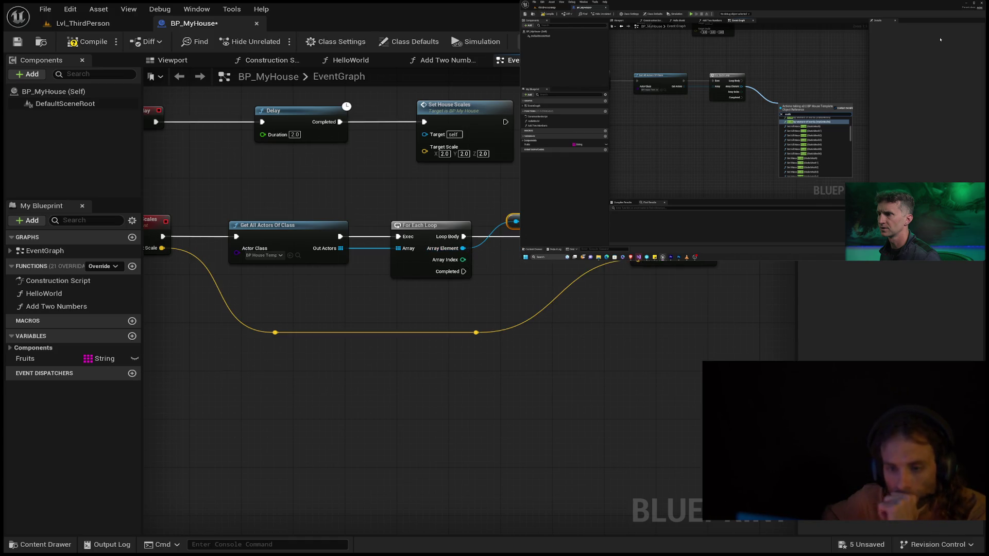
key("Delete")
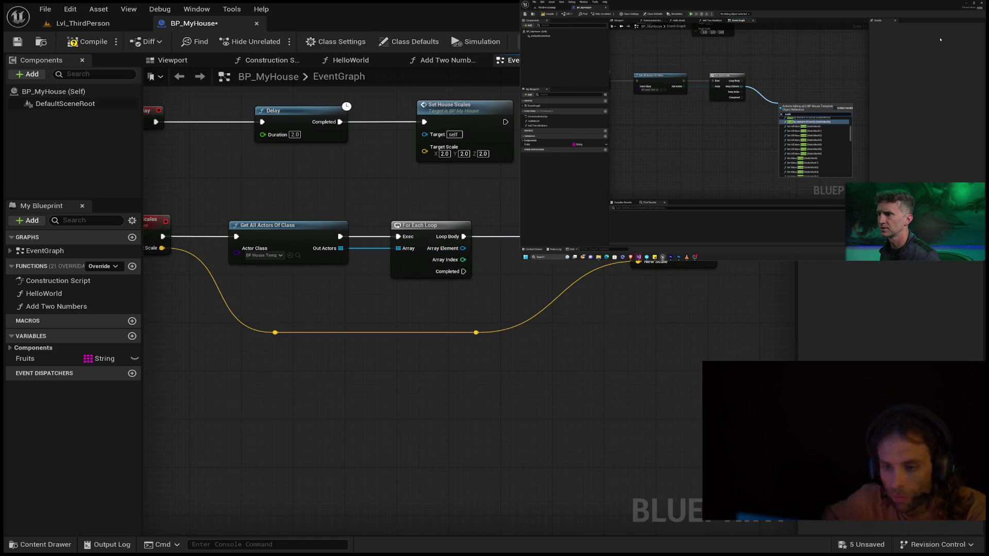
left_click_drag(463, 248, 536, 287)
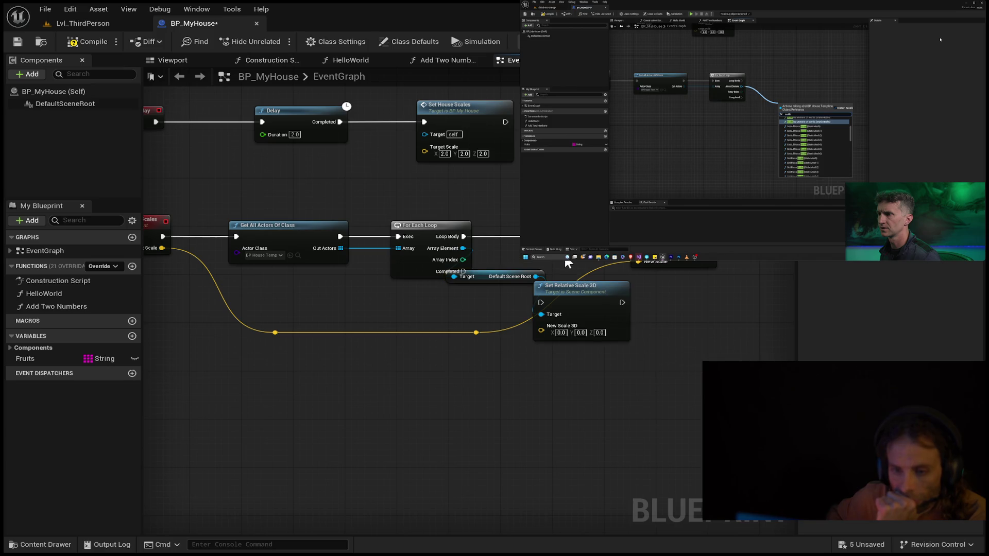
left_click(653, 263)
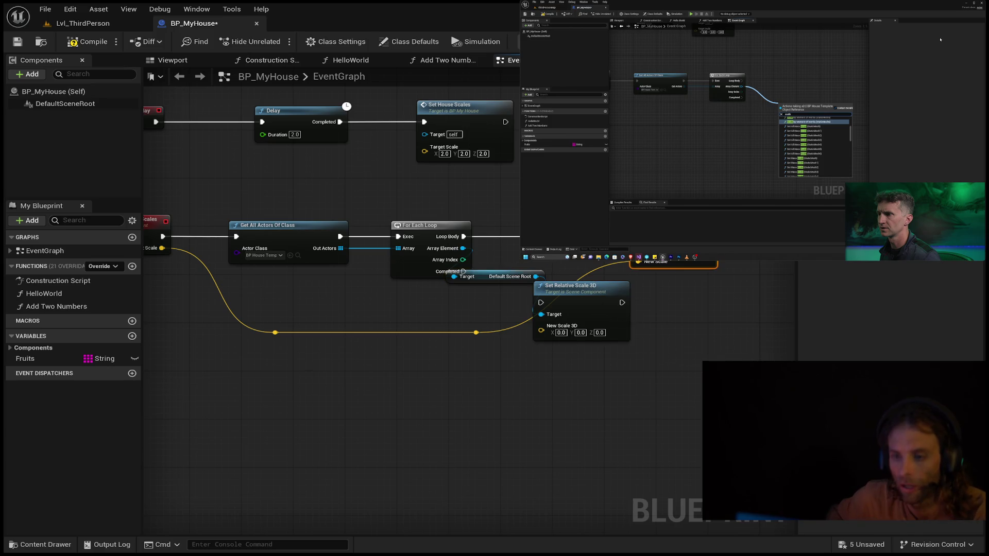
Step: Remove the duplicate Set node, then wire Target Scale to New Scale 3D and Loop Body to Set Relative Scale 3D
key("ctrl+z")
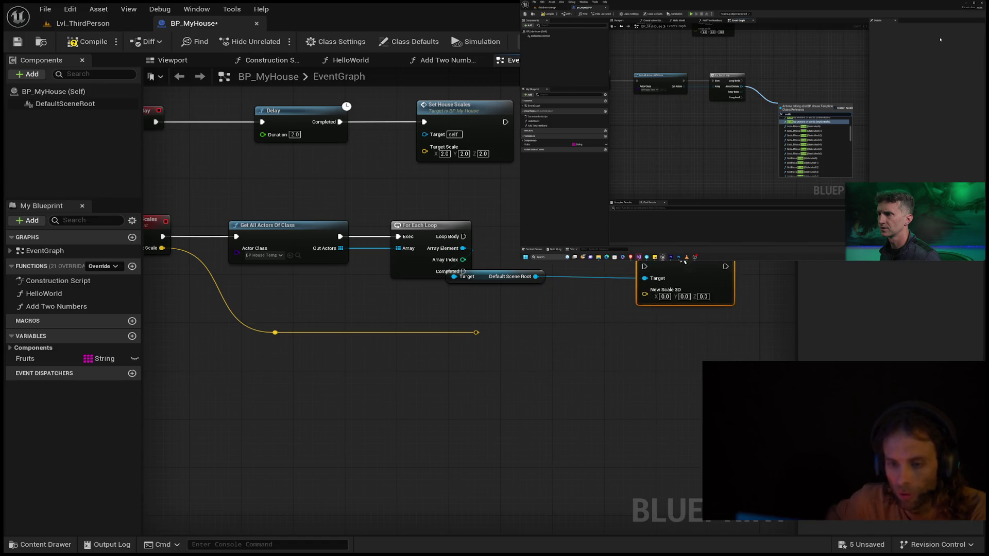
left_click_drag(521, 282, 556, 264)
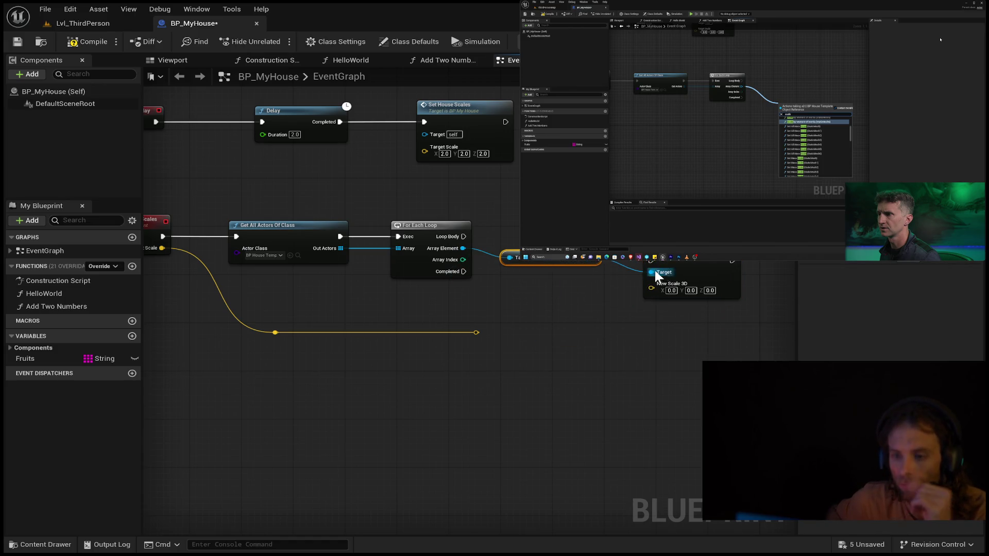
mouse_move(475, 331)
left_mouse_down()
mouse_move(650, 287)
mouse_move(661, 271)
left_mouse_up()
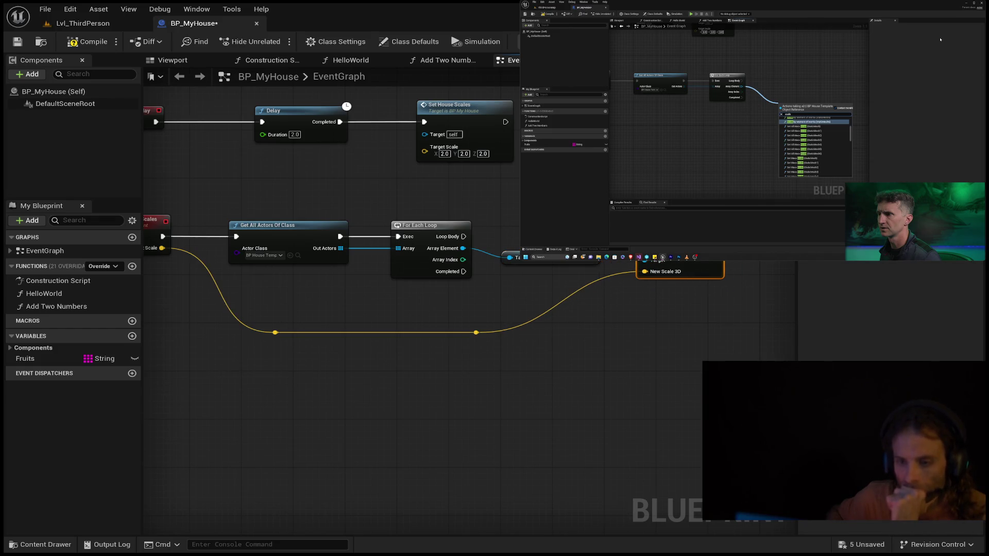
mouse_move(463, 237)
left_mouse_down()
mouse_move(641, 248)
mouse_move(641, 236)
left_mouse_up()
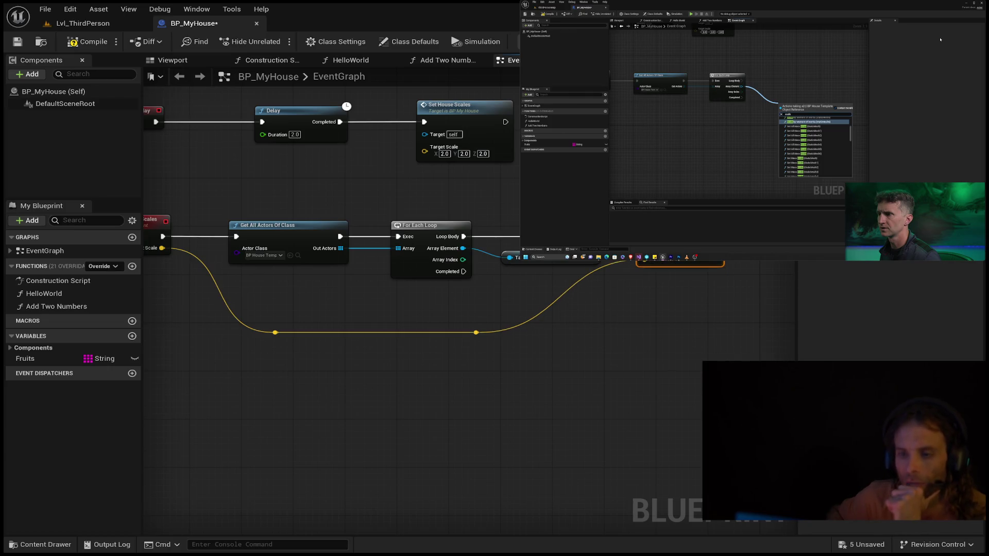
mouse_move(558, 263)
left_mouse_down()
mouse_move(558, 251)
mouse_move(556, 264)
left_mouse_up()
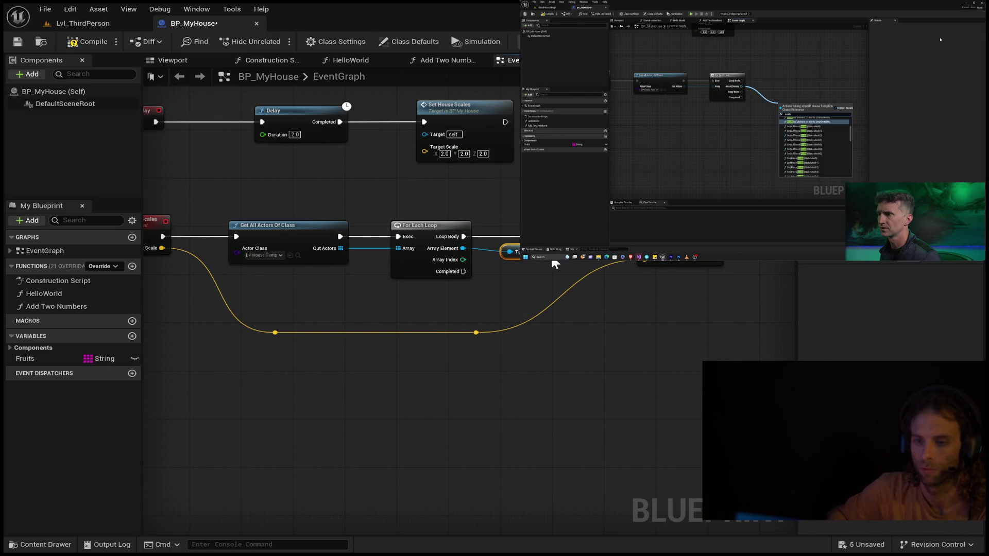
Step: Pause and resume the tutorial video, then compile the blueprint
key("space")
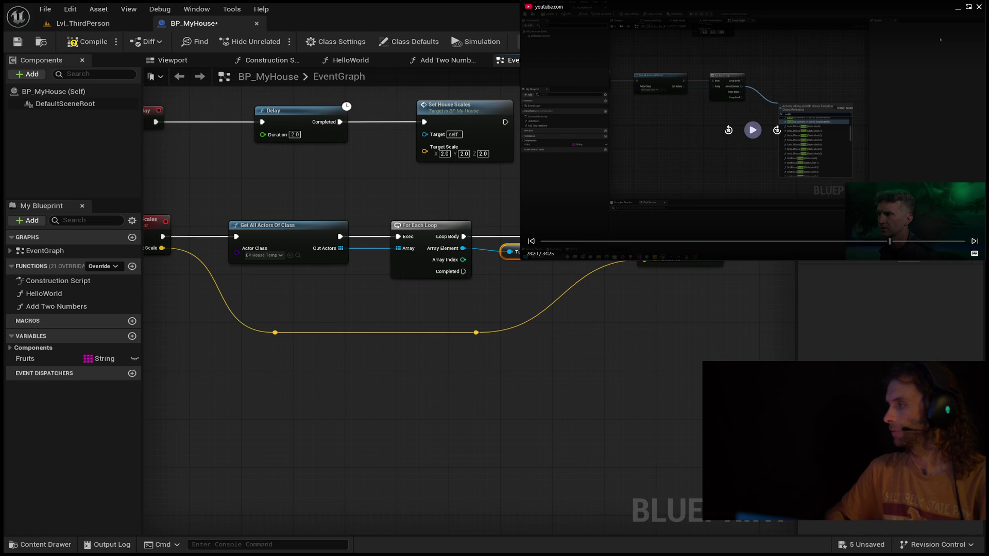
left_click(753, 132)
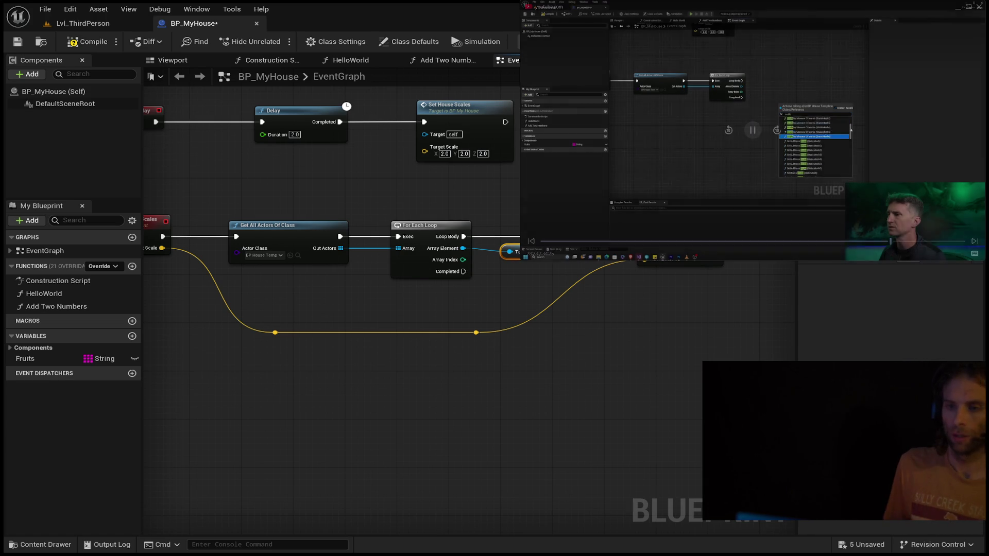
left_click(87, 41)
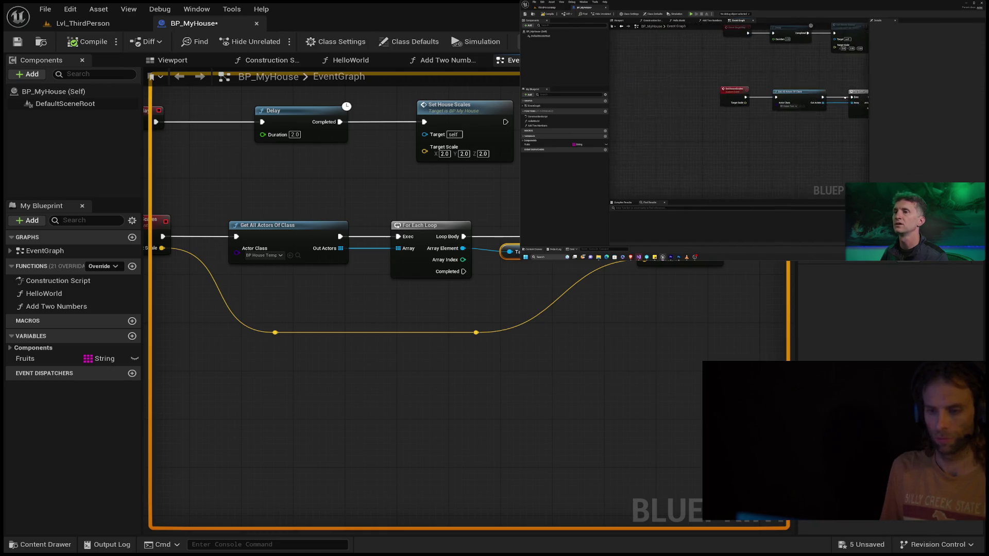
left_click_drag(462, 279, 514, 287)
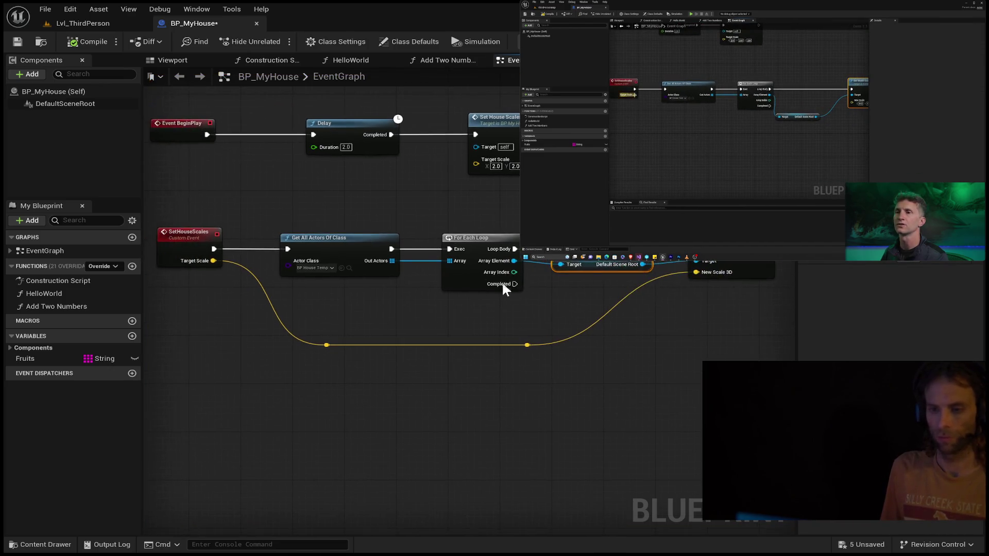
Step: Play-test Lvl_ThirdPerson by running the character over the ramp, then stop with Escape
left_click(51, 24)
mouse_move(253, 106)
left_mouse_down()
mouse_move(254, 78)
mouse_move(253, 134)
left_mouse_up()
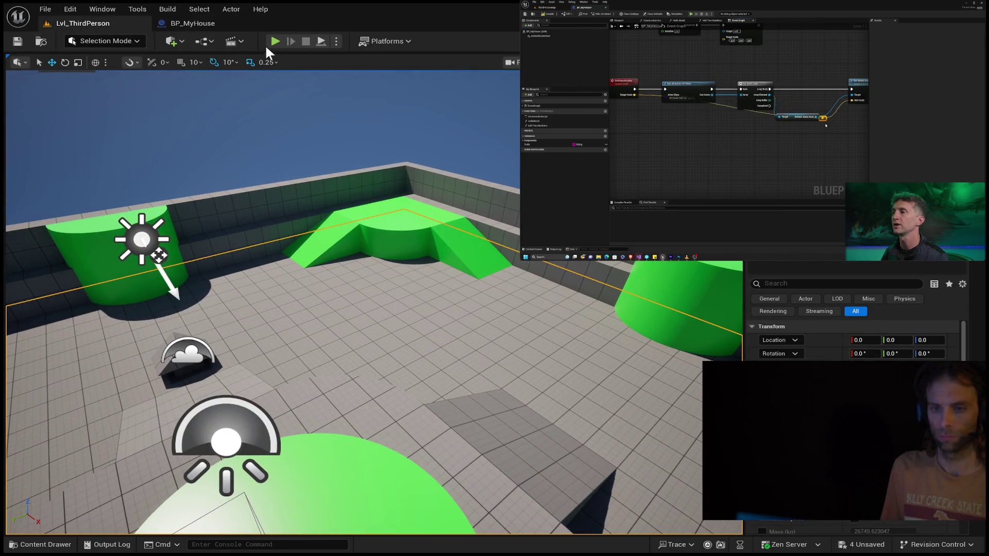
left_click(274, 40)
key("w")
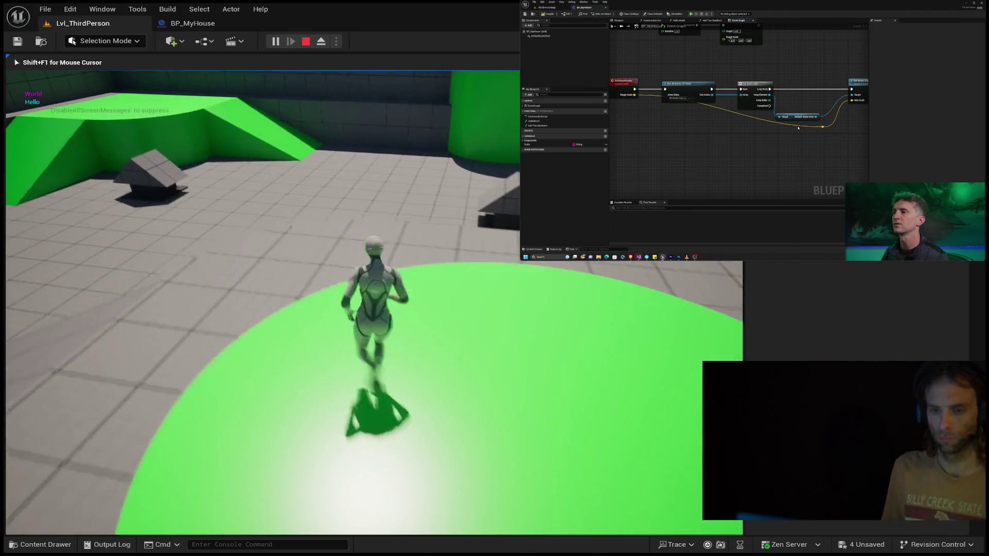
key("w")
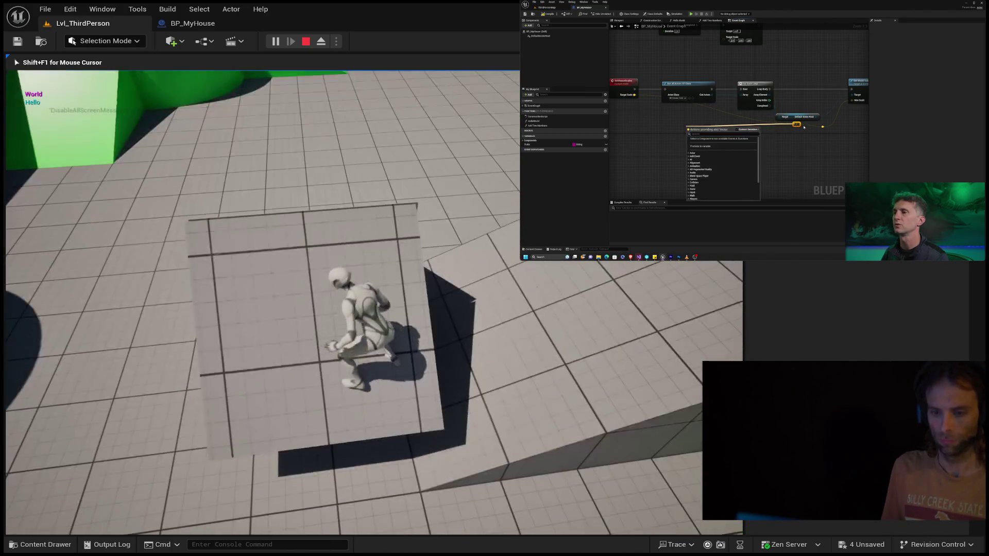
key("w")
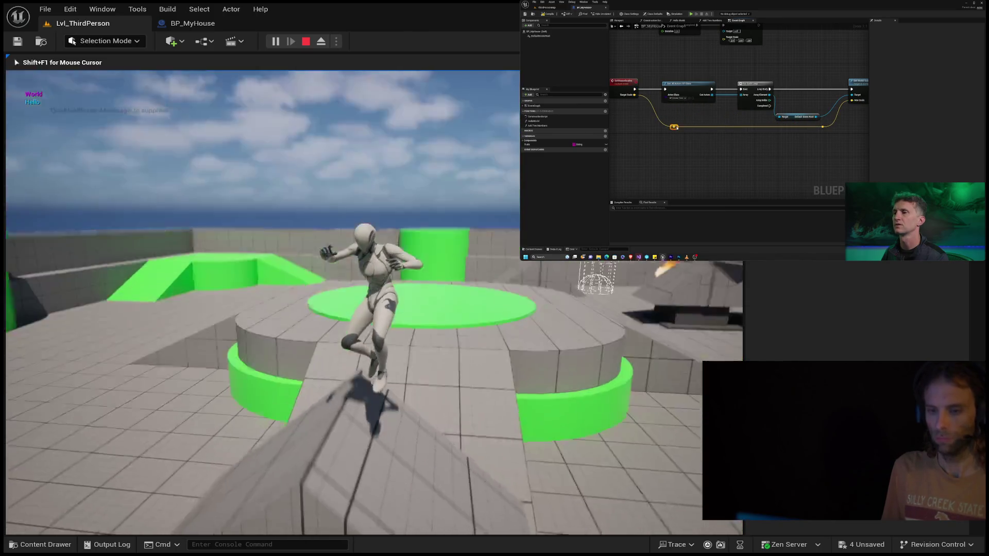
key("Escape")
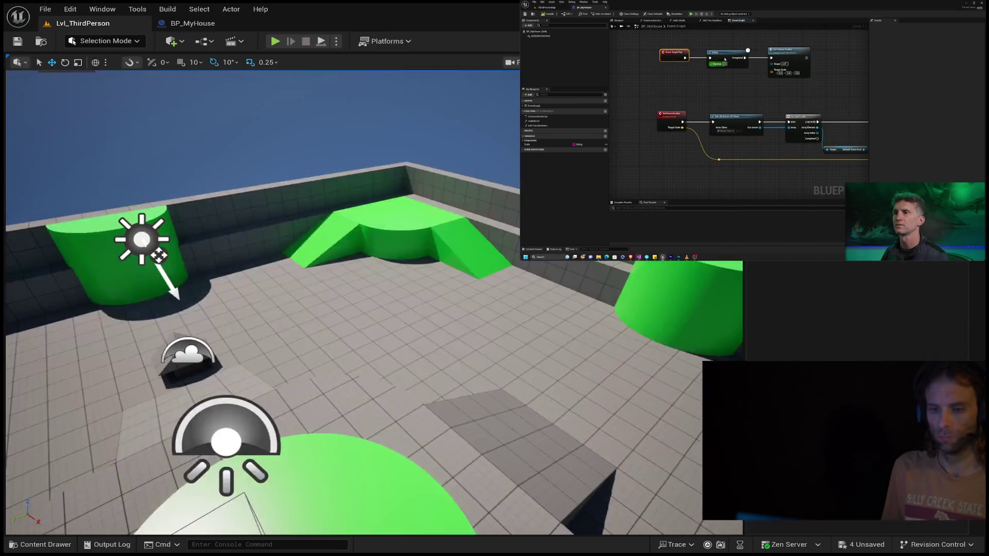
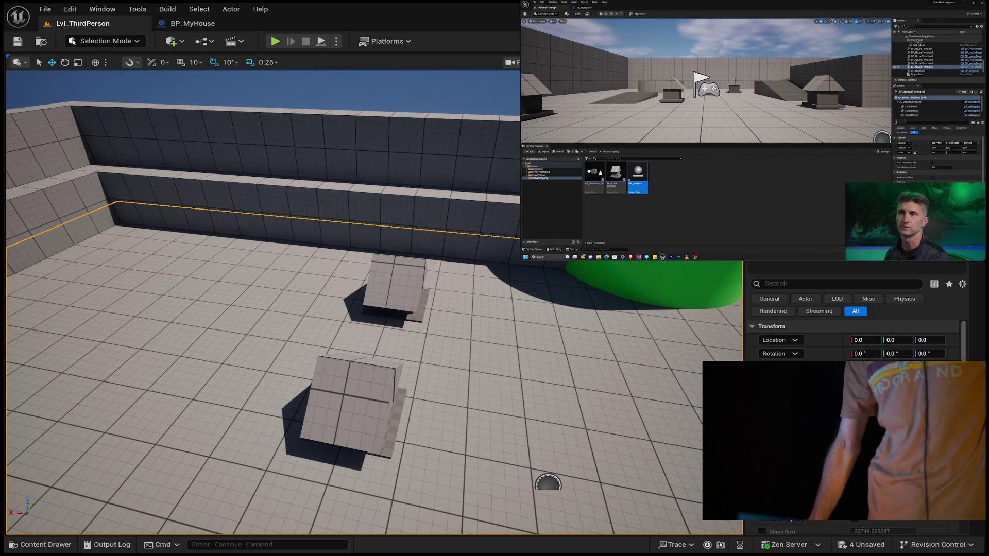
Step: Add a % node and arrange nodes in the graph window at the upper right
left_click(584, 7)
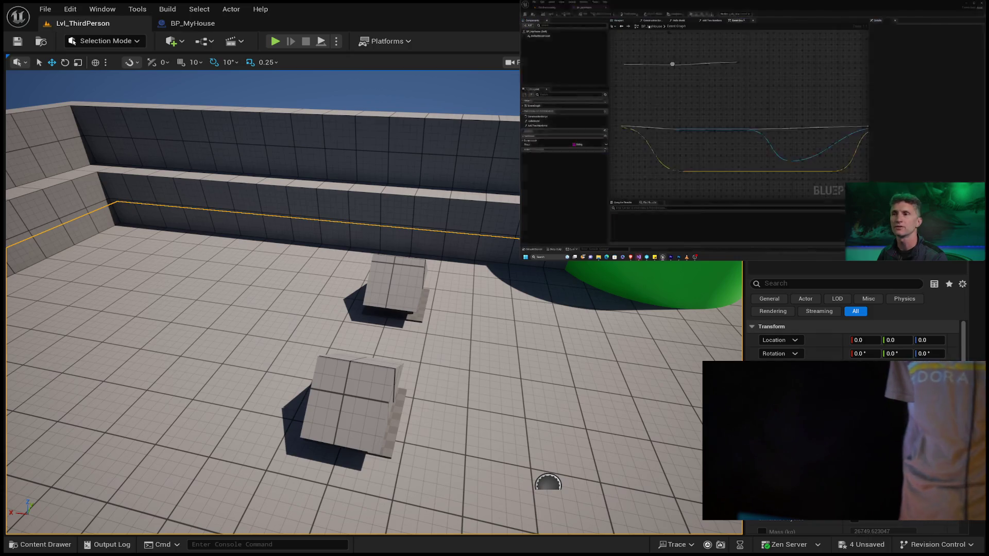
left_click_drag(809, 108, 738, 76)
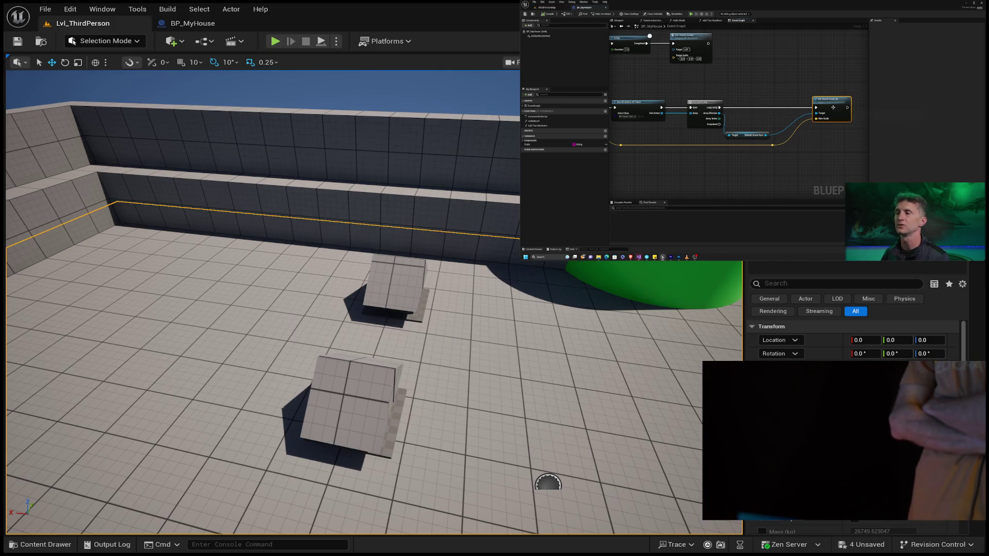
left_click_drag(720, 119, 742, 98)
type("%")
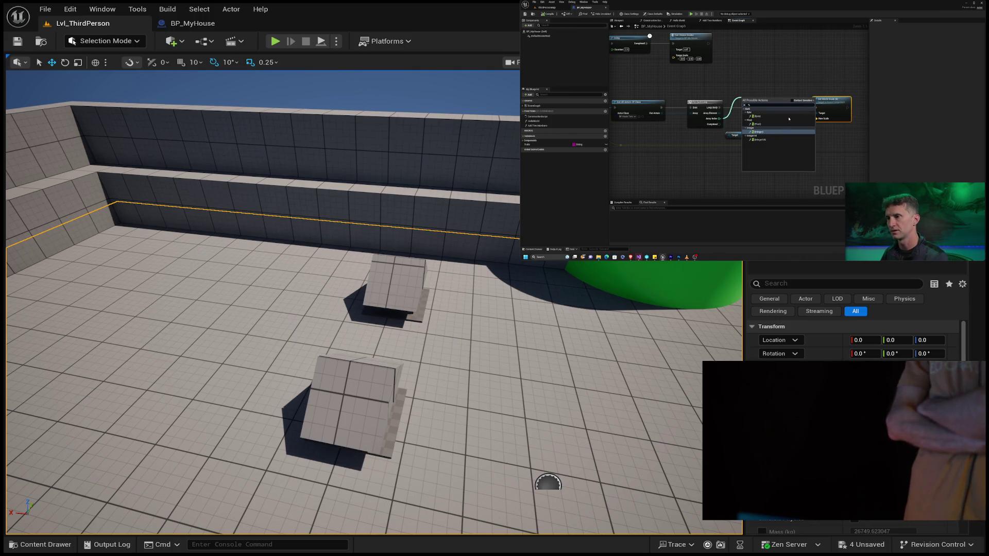
left_click(766, 131)
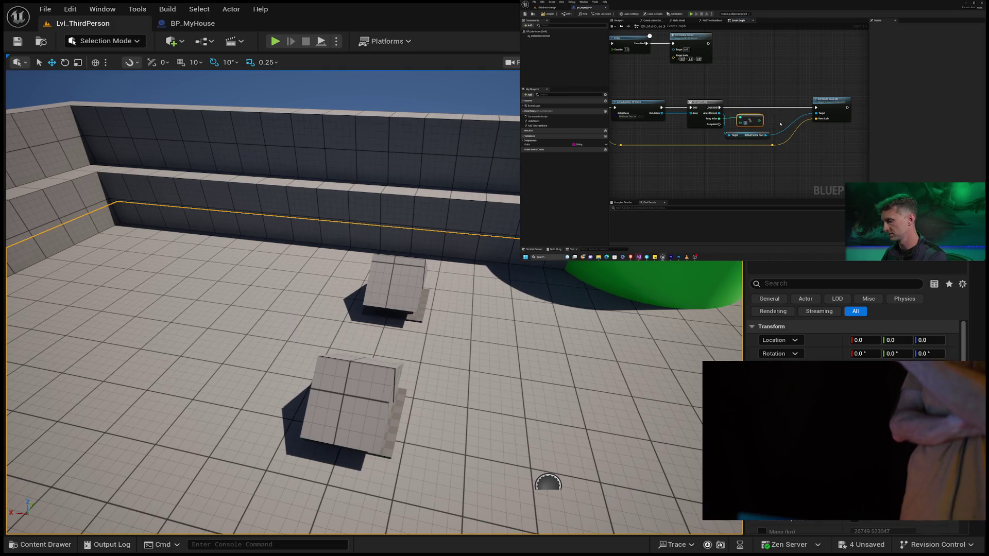
left_click(774, 92)
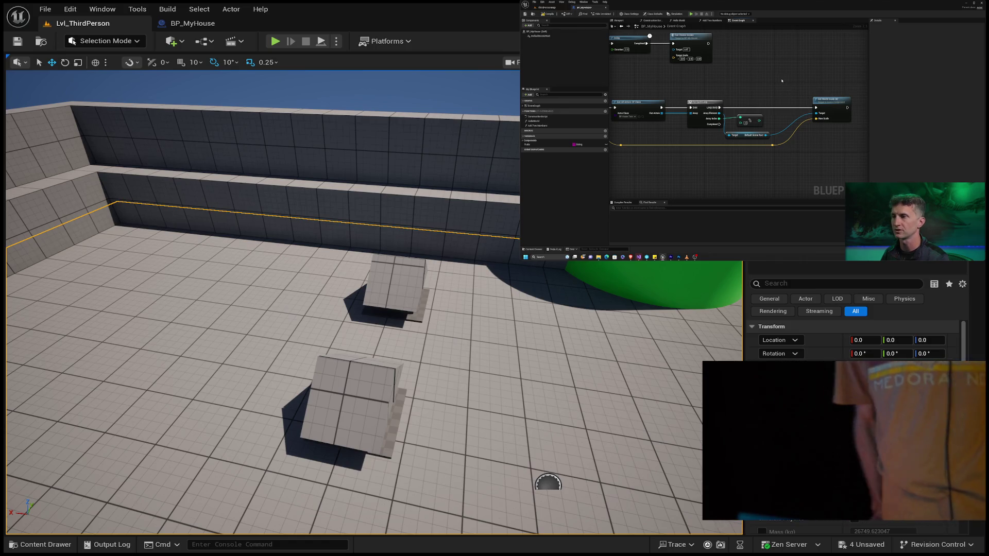
left_click(753, 78)
mouse_move(720, 107)
left_mouse_down()
mouse_move(754, 84)
mouse_move(816, 107)
mouse_move(843, 93)
left_mouse_up()
left_click_drag(762, 119, 769, 111)
left_click(786, 129)
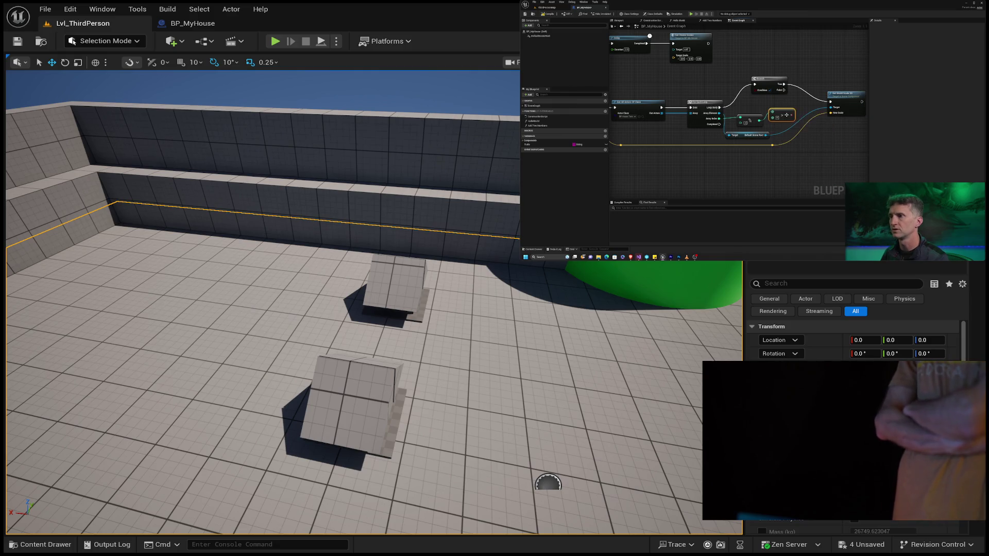
left_click_drag(784, 78, 806, 59)
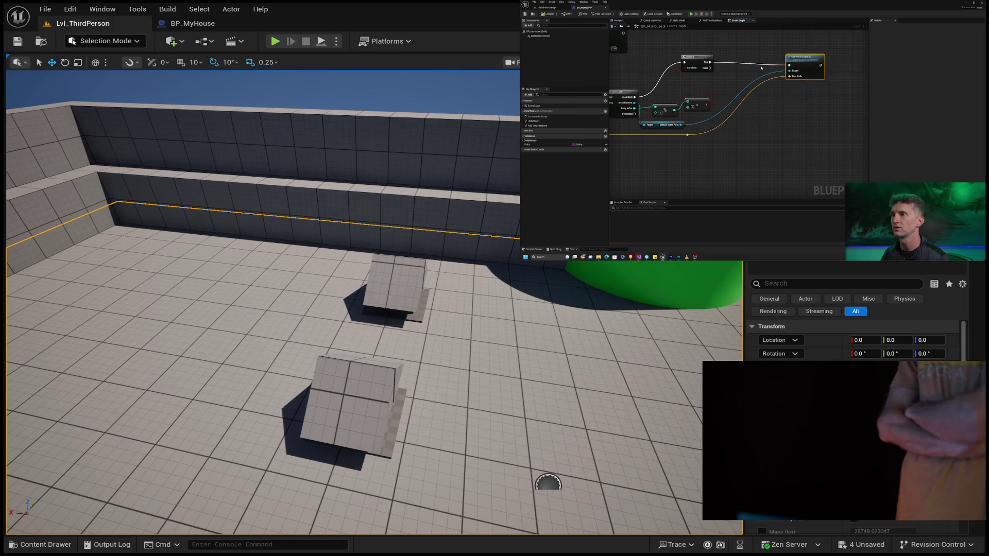
Step: Duplicate, delete and reposition nodes there, picking an option from a right-click menu
key("ctrl+d")
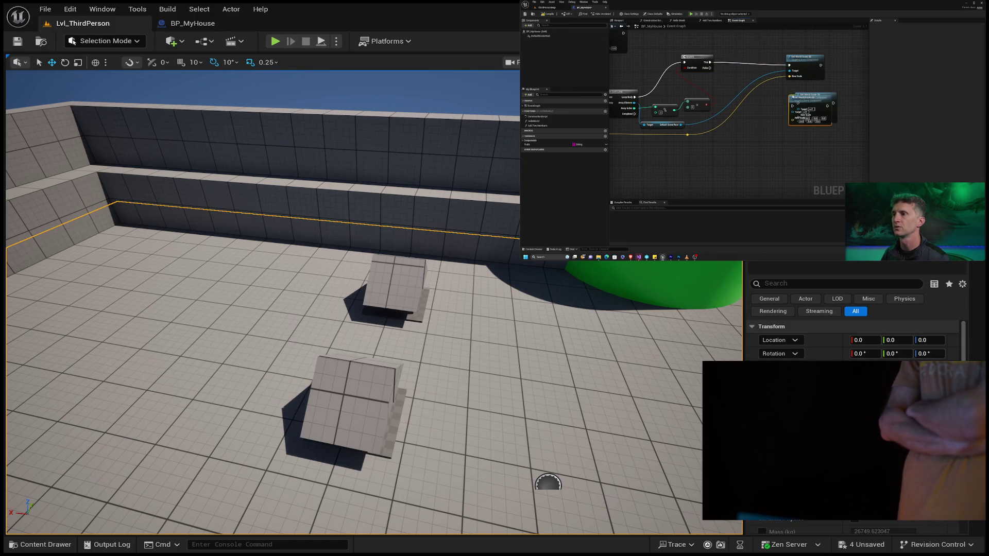
key("ctrl+d")
key("Delete")
left_click_drag(806, 94, 781, 93)
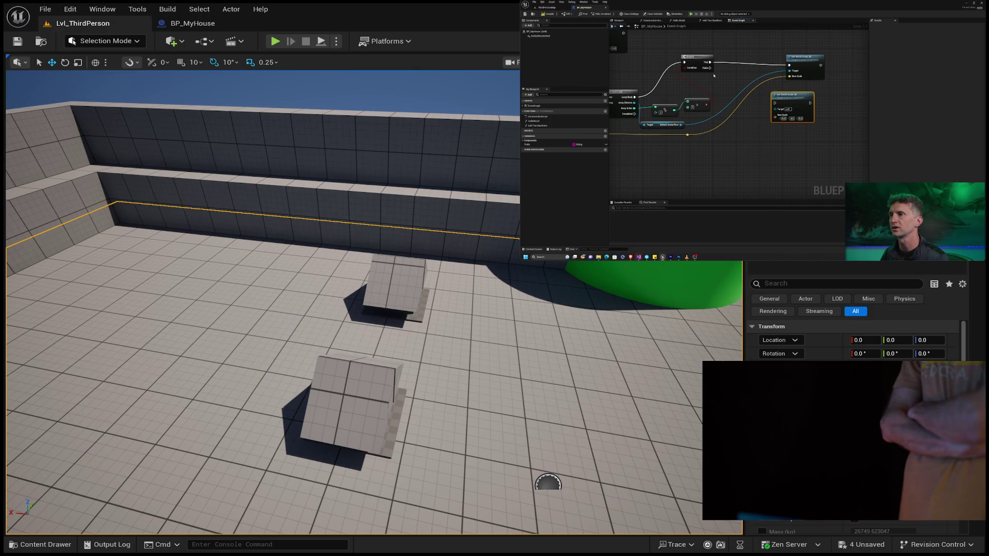
left_click_drag(710, 67, 786, 99)
left_click_drag(687, 135, 771, 139)
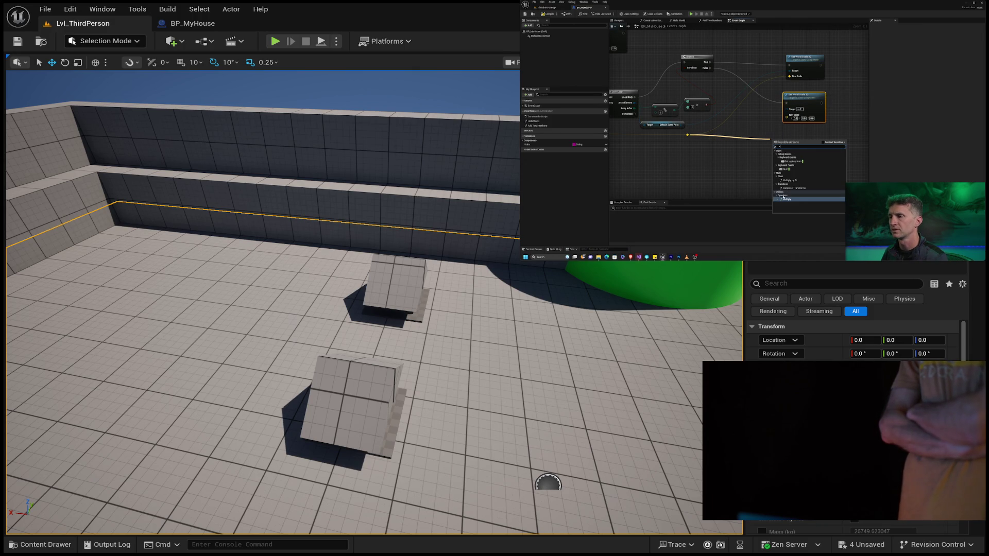
left_click(787, 199)
left_click_drag(789, 143, 754, 137)
right_click(740, 145)
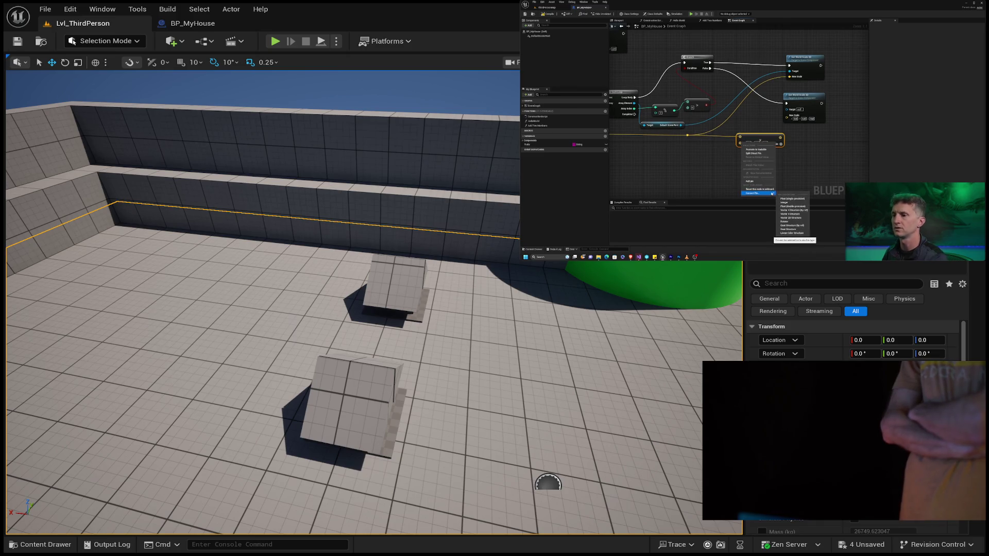
left_click(824, 204)
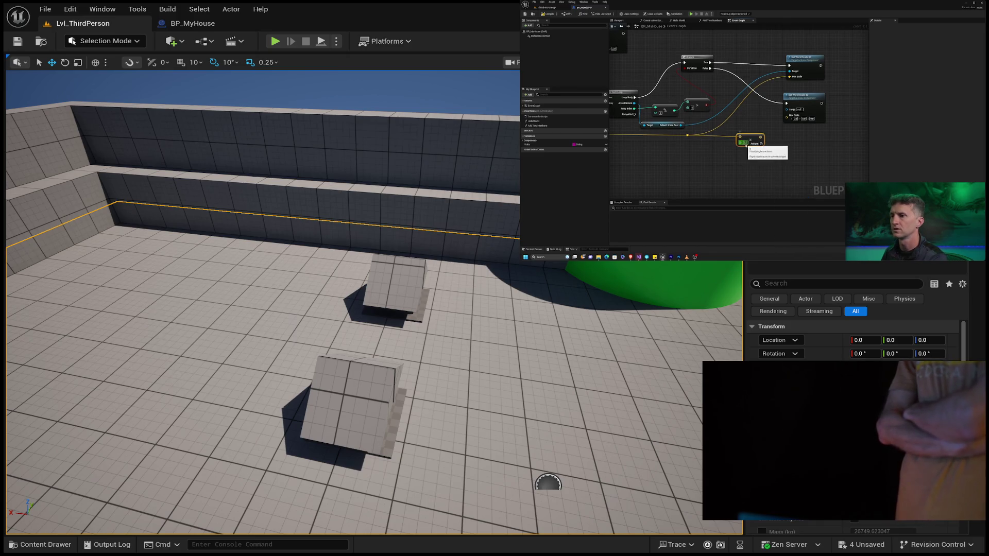
left_click_drag(761, 144, 787, 115)
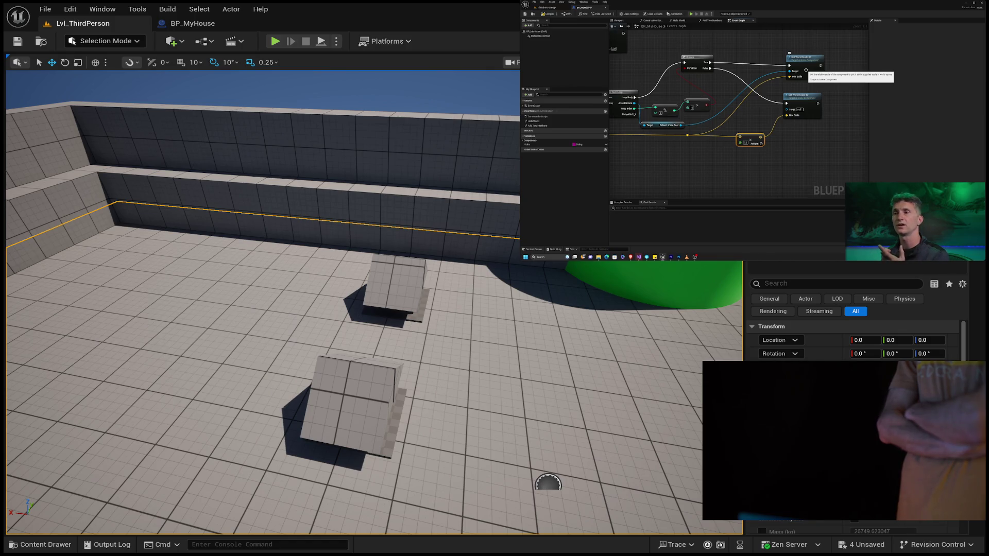
Step: Switch between windows using the tabs along the top bar
left_click(549, 15)
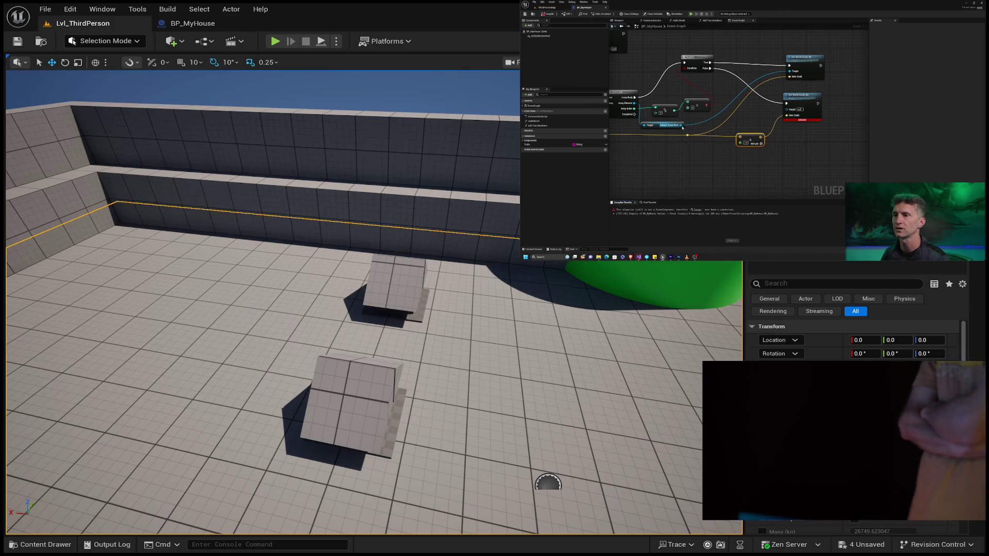
left_click_drag(802, 117, 787, 110)
left_click(549, 14)
left_click(549, 8)
left_click(602, 15)
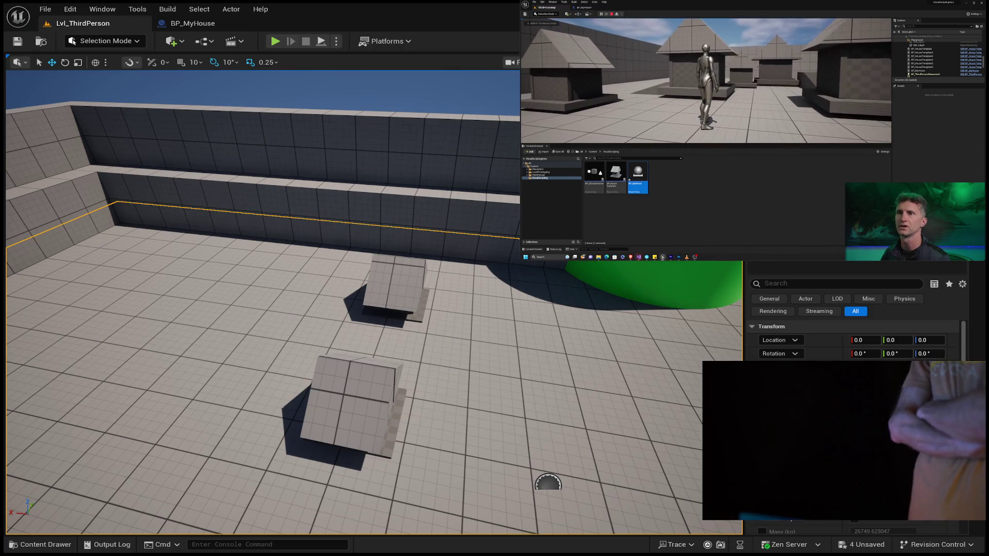
Step: Jump the tutorial back slightly and show the BP_MyHouse event graph, nudged right
mouse_move(703, 153)
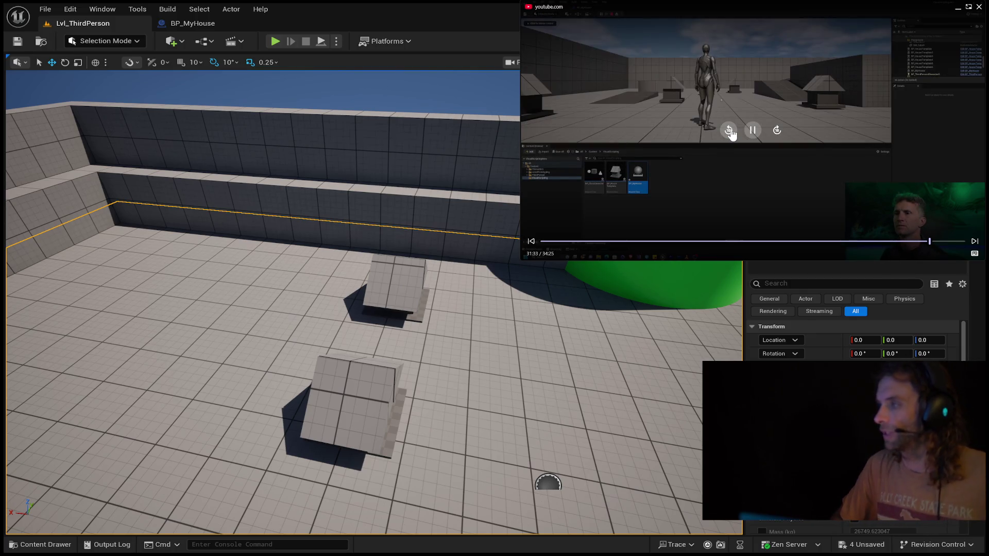
left_click(731, 135)
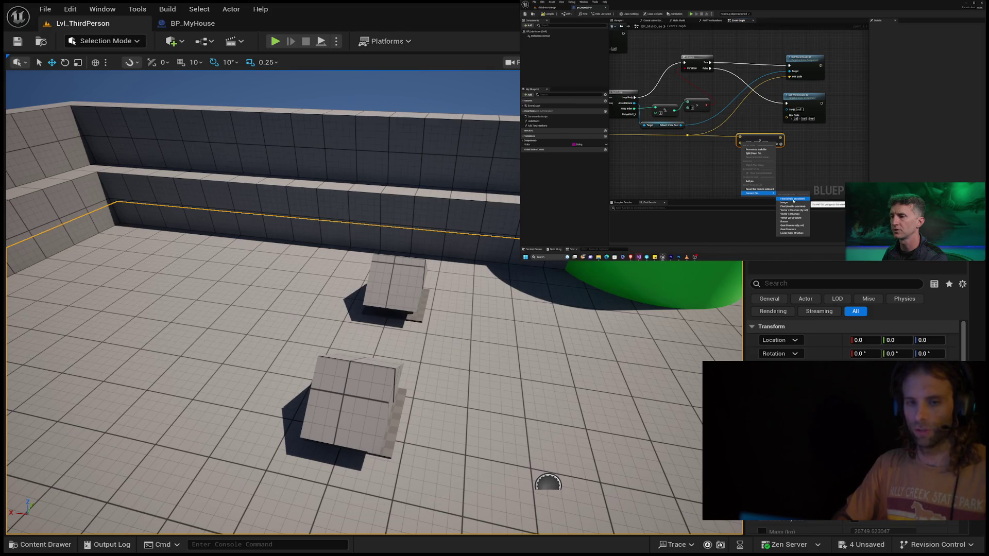
left_click(184, 24)
left_click_drag(303, 391, 313, 389)
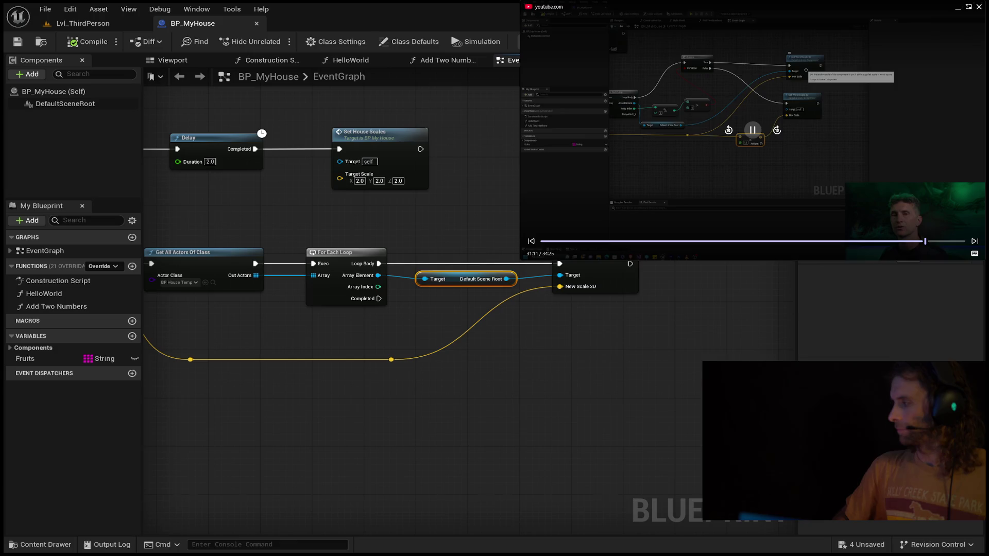
Step: Rewind the tutorial video to an earlier step and cancel an accidental new wire
left_click(911, 242)
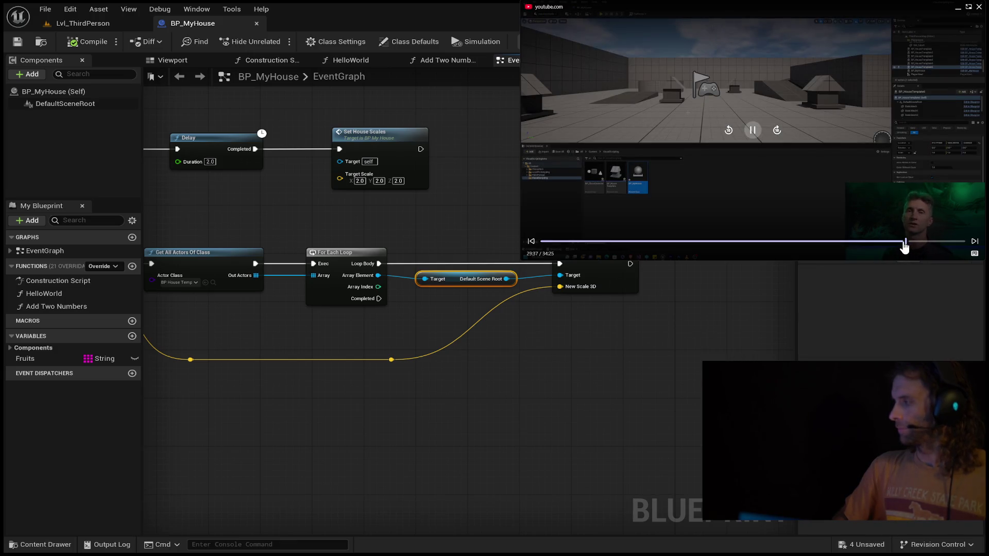
left_click_drag(901, 247, 898, 245)
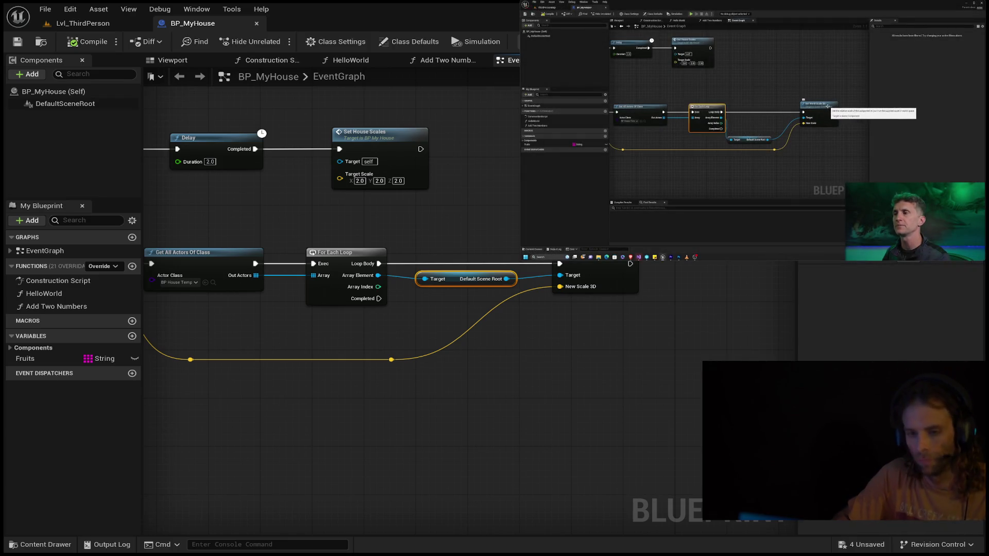
left_click_drag(391, 359, 395, 373)
left_click_drag(400, 331, 441, 396)
Step: Add a reroute point on the yellow wire below the nodes and shift the target node left
double_click(196, 360)
left_click_drag(197, 360, 196, 397)
left_click(466, 324)
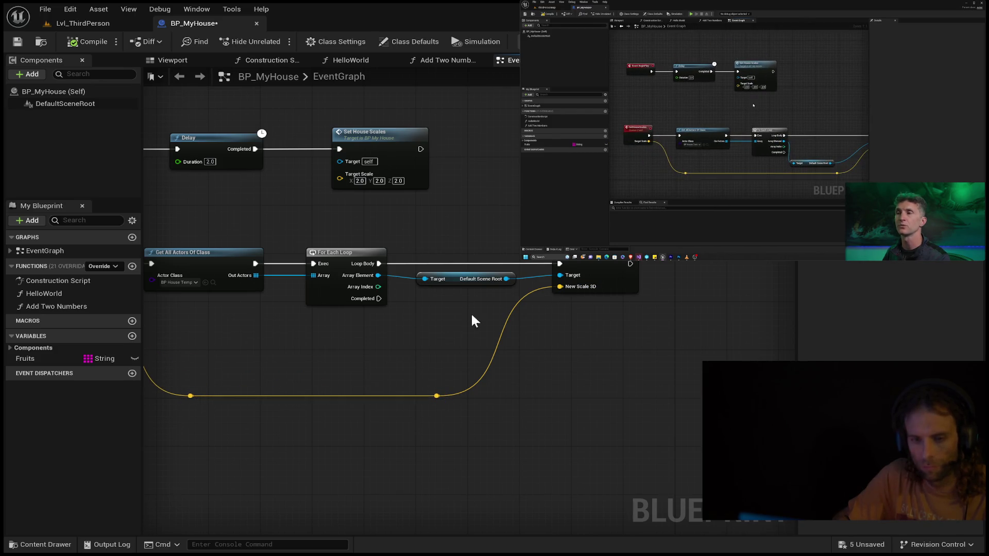
mouse_move(463, 277)
left_mouse_down()
mouse_move(452, 278)
mouse_move(463, 275)
left_mouse_up()
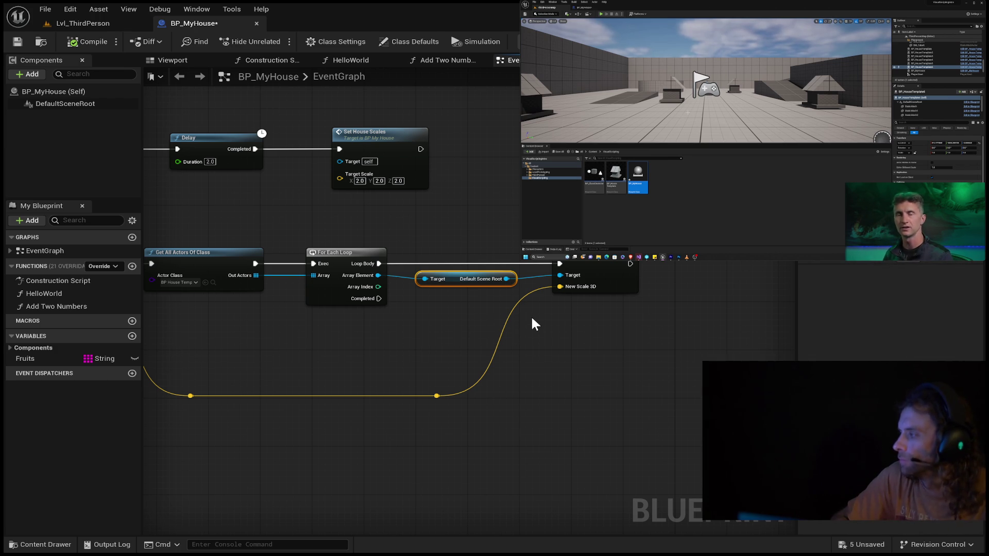
mouse_move(593, 329)
left_mouse_down()
mouse_move(679, 327)
mouse_move(759, 246)
mouse_move(662, 287)
left_mouse_up()
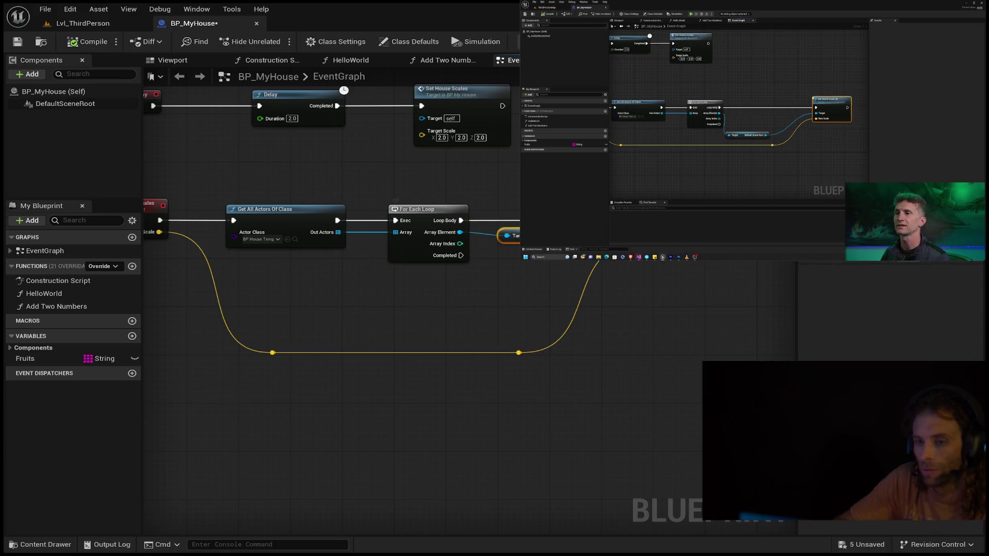
left_click_drag(539, 239, 516, 308)
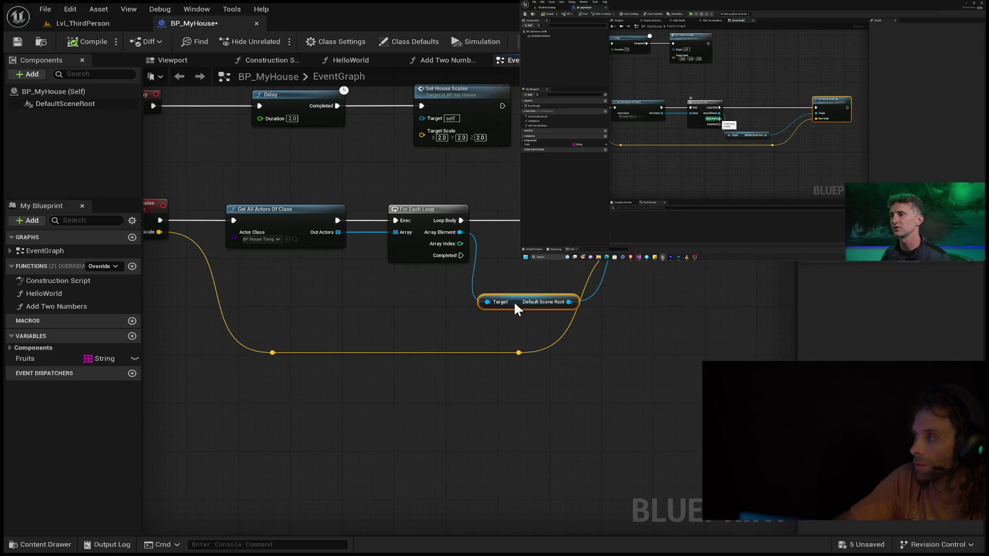
Step: Create a new % node fed by the For Each Loop's Array Index
left_click(462, 243)
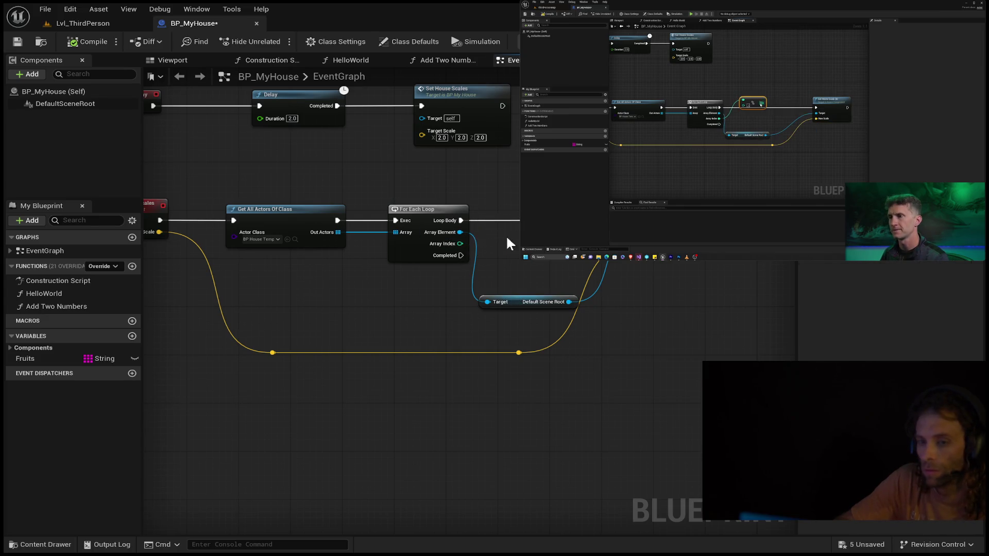
mouse_move(458, 244)
left_mouse_down()
mouse_move(495, 243)
mouse_move(445, 253)
mouse_move(451, 244)
mouse_move(505, 243)
mouse_move(559, 259)
left_mouse_up()
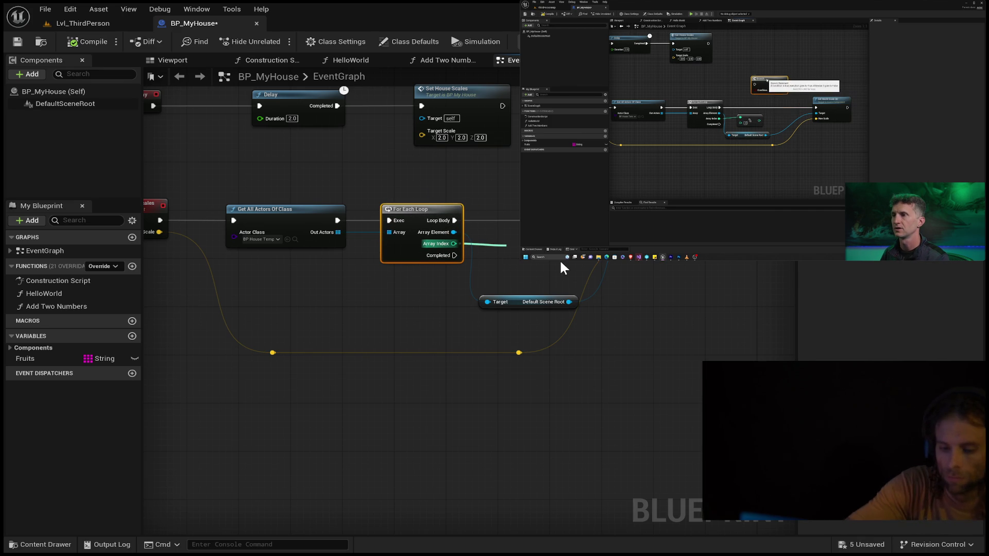
left_click(559, 259)
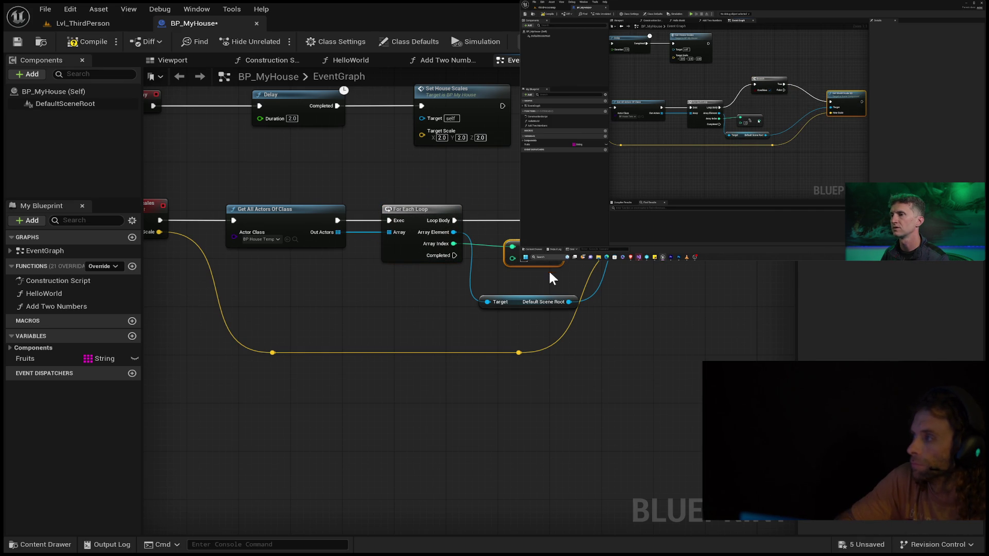
left_click_drag(519, 214, 517, 217)
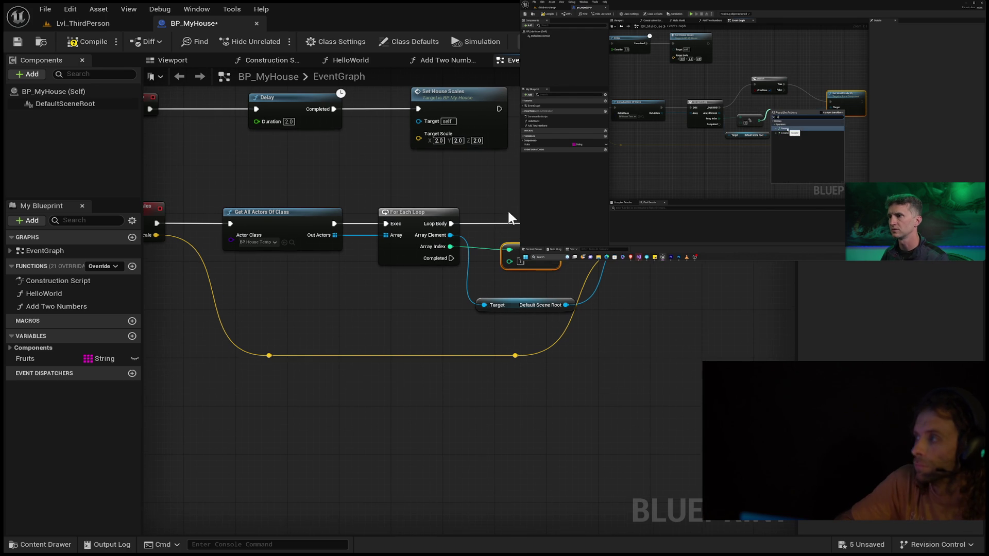
left_click(517, 212)
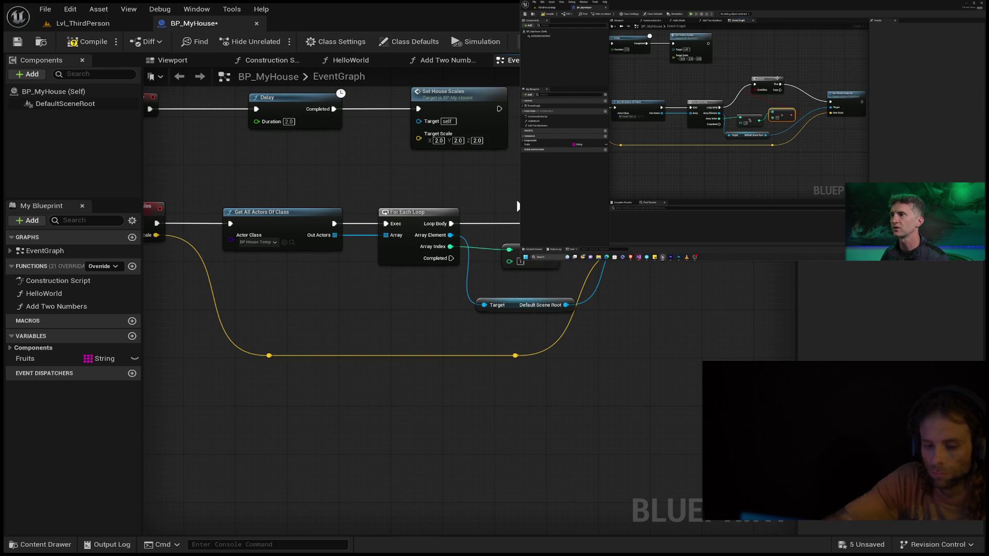
left_click(515, 202)
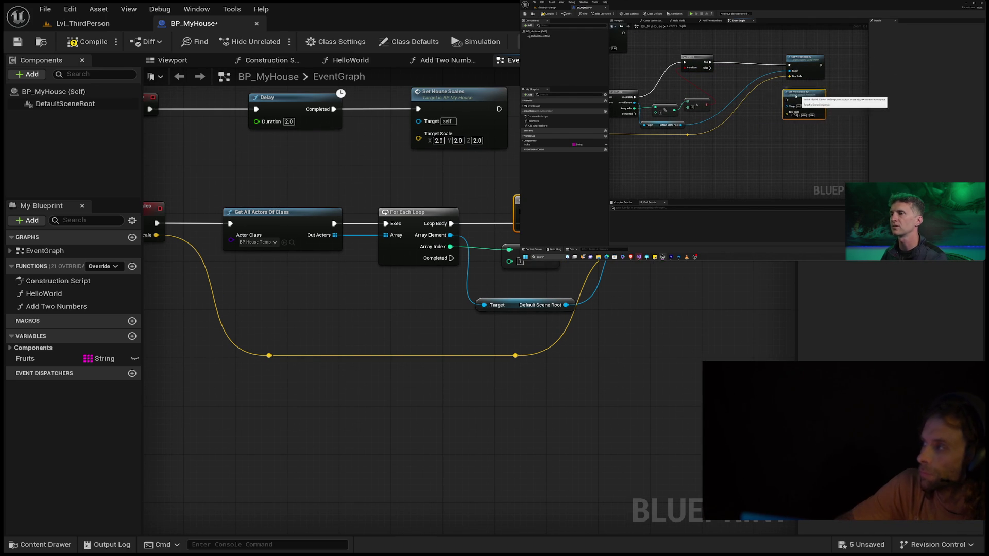
Step: Jump the tutorial video back twenty seconds
mouse_move(709, 69)
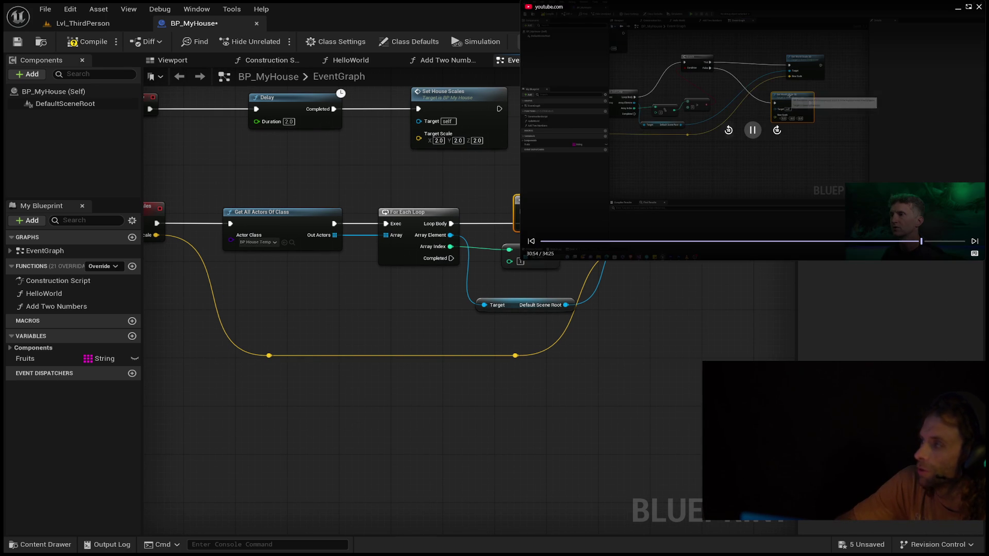
left_click(729, 131)
left_click(729, 131)
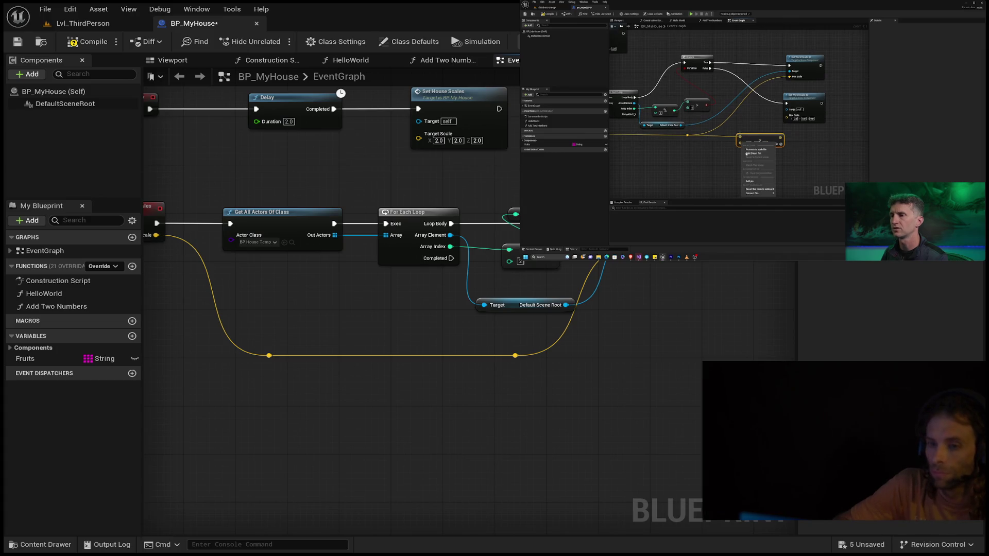
Step: Rewind the tutorial five times in 10-second jumps to about 30:22
mouse_move(765, 158)
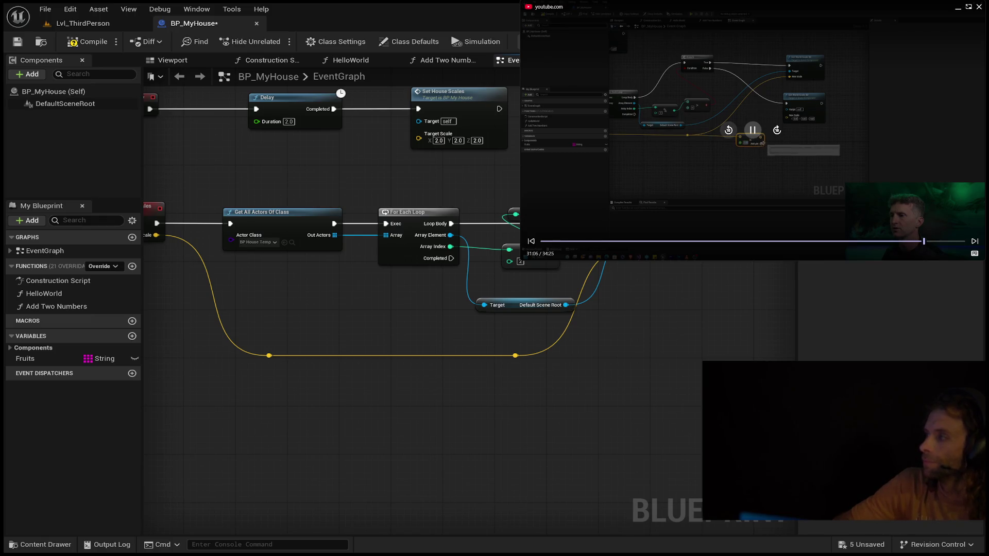
left_click(730, 130)
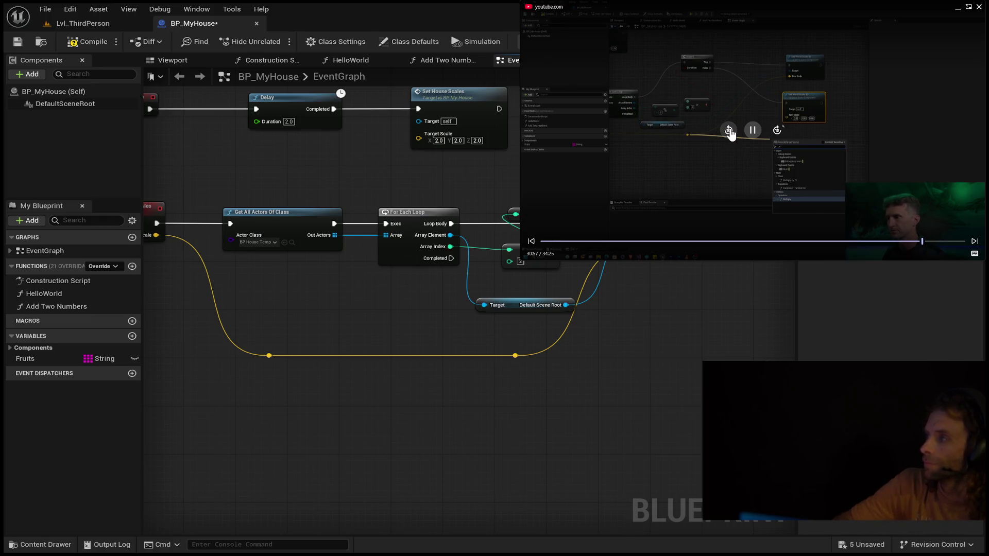
left_click(729, 131)
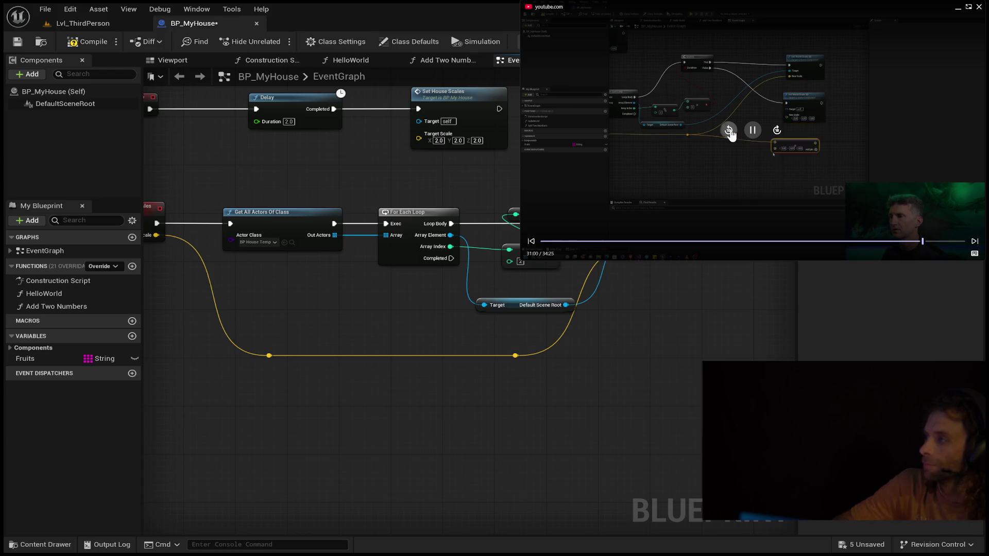
left_click(729, 131)
left_click(729, 131)
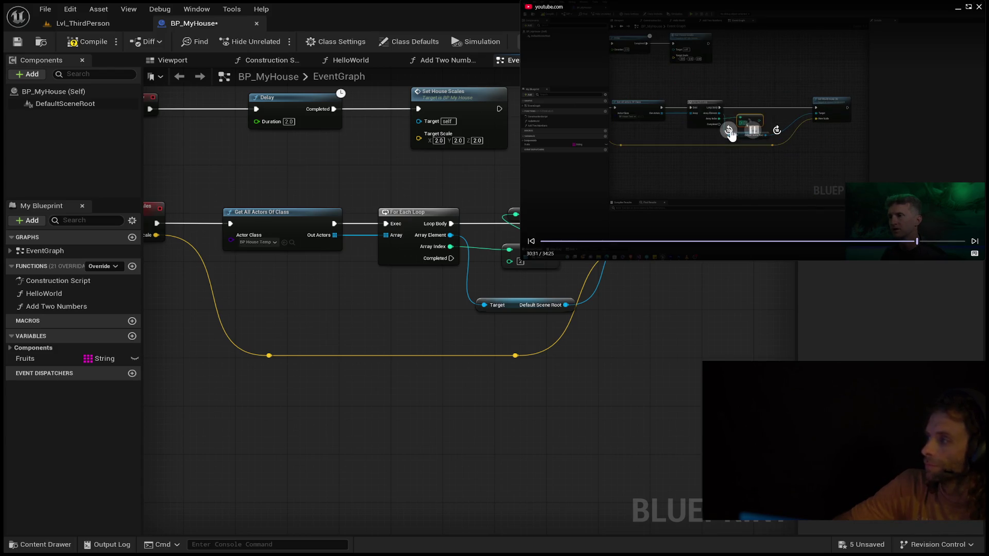
left_click(729, 131)
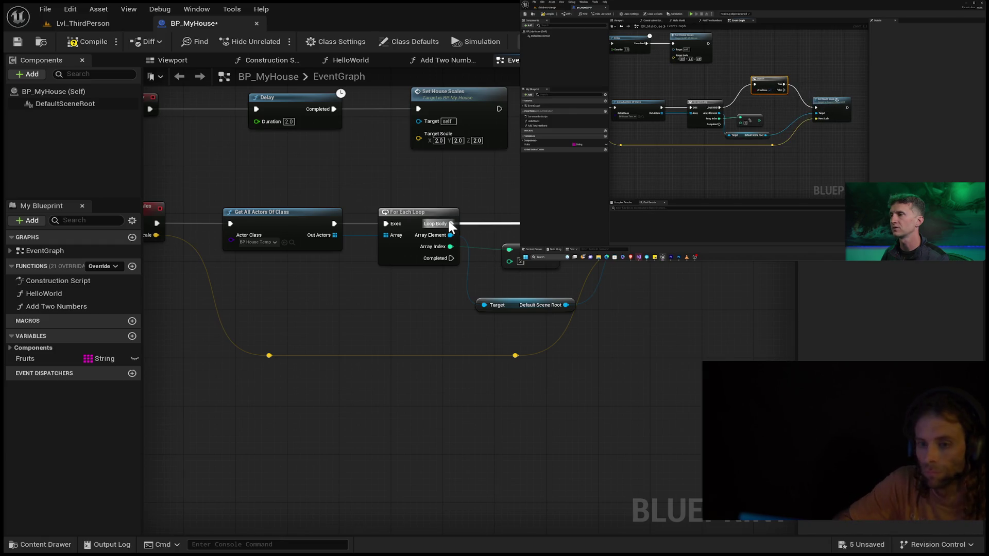
Step: Drag the Set World Scale 3D node out from under the video overlay
mouse_move(456, 225)
left_mouse_down()
mouse_move(518, 226)
mouse_move(469, 223)
mouse_move(593, 144)
left_mouse_up()
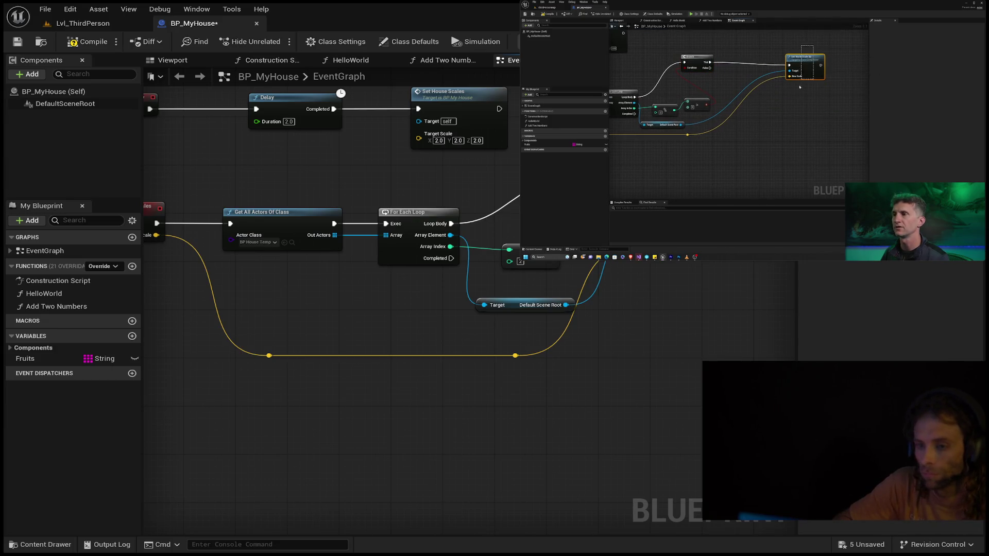
left_click_drag(642, 203, 742, 232)
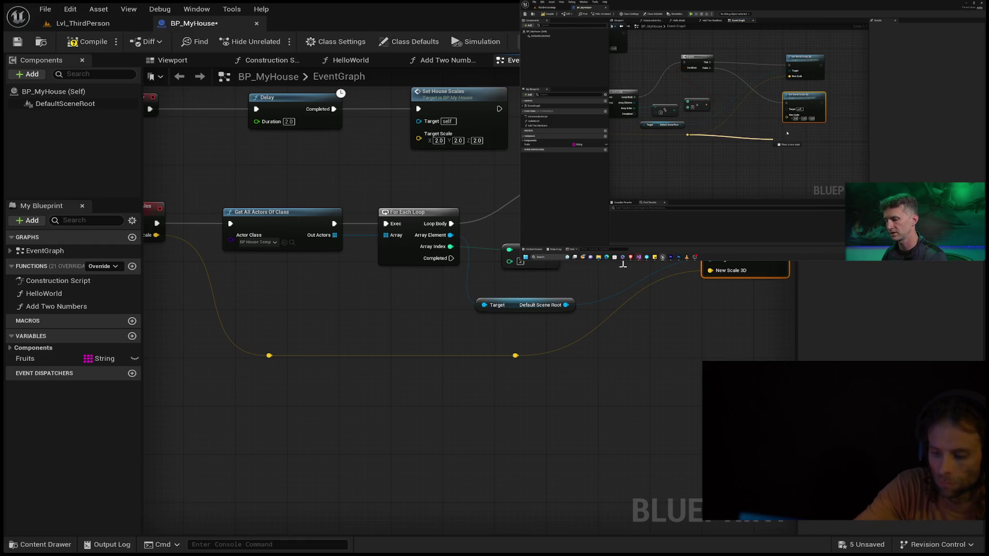
key("Return")
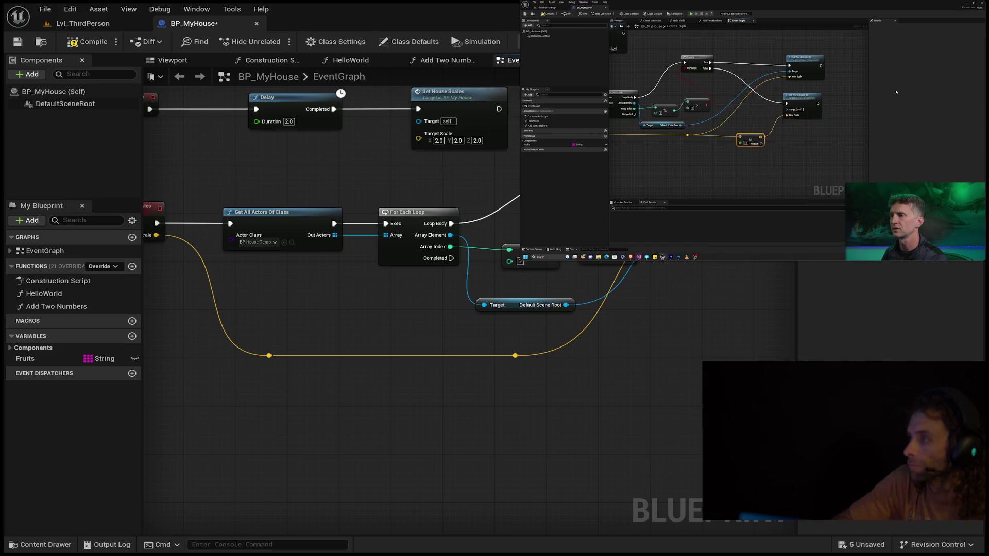
Step: Rewind the tutorial a few seconds, pause it, then resume playback
mouse_move(811, 91)
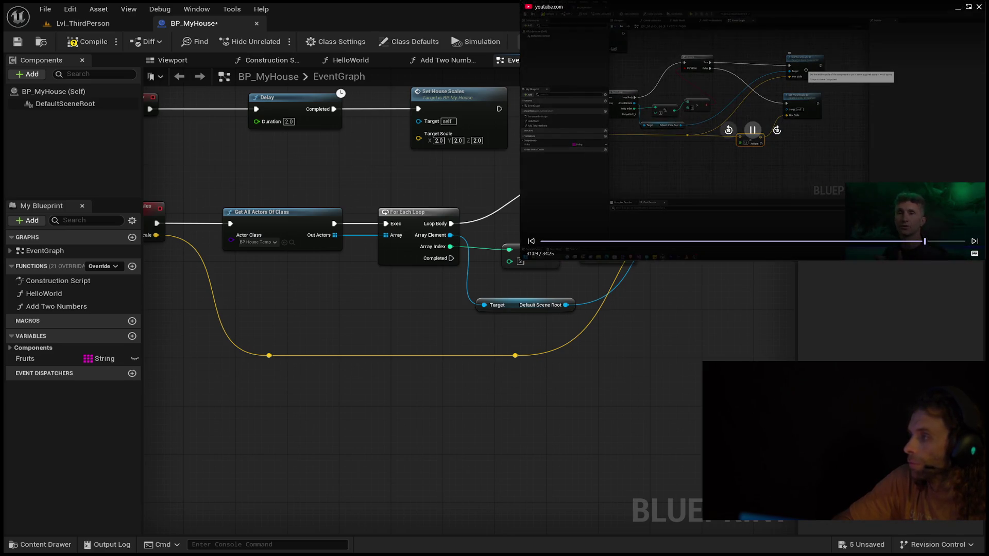
left_click(731, 132)
left_click(748, 132)
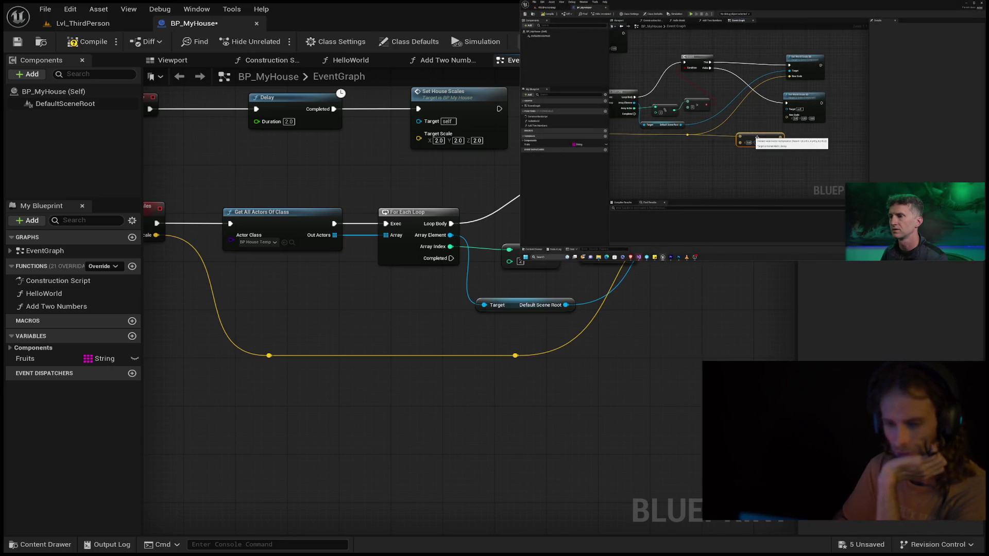
mouse_move(752, 130)
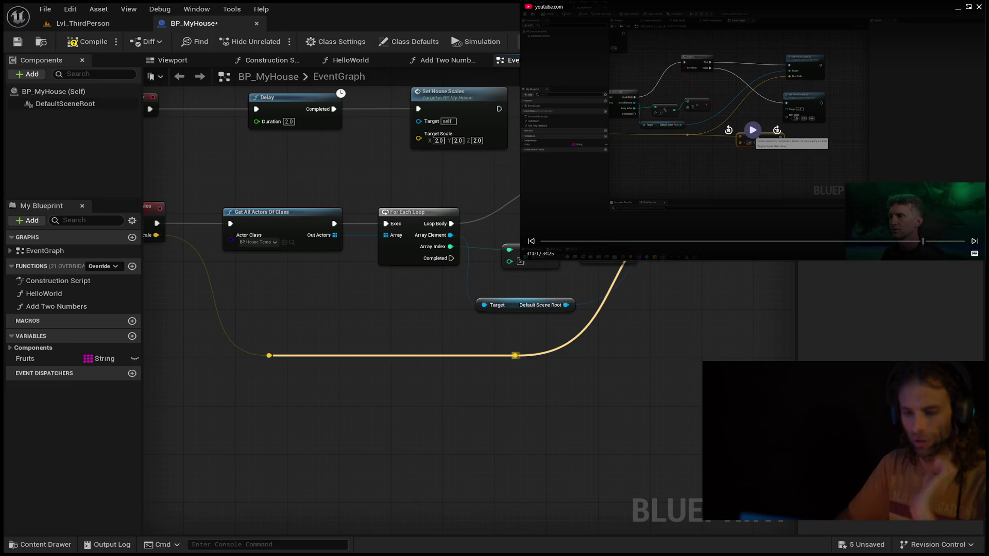
left_click(752, 130)
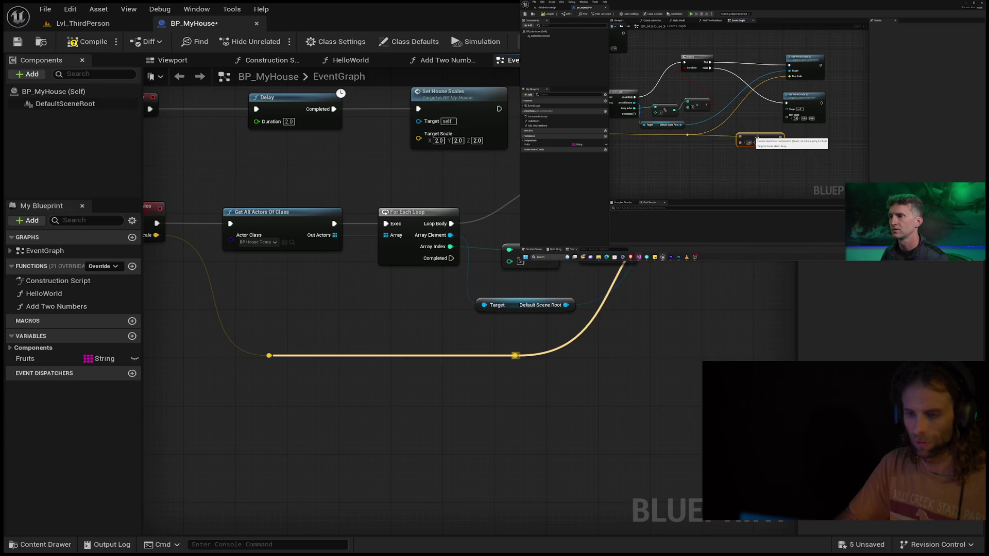
Step: Add a reroute point on the yellow Target Scale wire and pan to the Loop Body area
mouse_move(595, 268)
left_mouse_down()
mouse_move(673, 310)
mouse_move(656, 344)
mouse_move(662, 363)
mouse_move(577, 363)
mouse_move(527, 409)
mouse_move(260, 448)
mouse_move(230, 477)
left_mouse_up()
left_click_drag(415, 213, 206, 209)
mouse_move(670, 386)
left_mouse_down()
mouse_move(310, 234)
mouse_move(172, 198)
left_mouse_up()
left_click(489, 208)
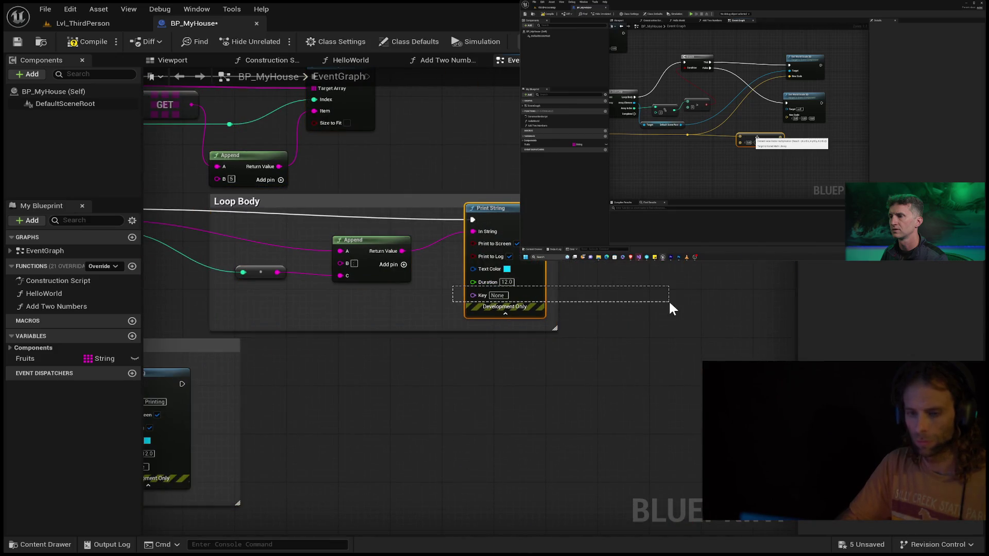
scroll(489, 216, "down", 10)
Step: Marquee-select the stray small node, move it right, and reframe the view on the event nodes
mouse_move(667, 255)
left_mouse_down()
mouse_move(591, 272)
mouse_move(530, 312)
left_mouse_up()
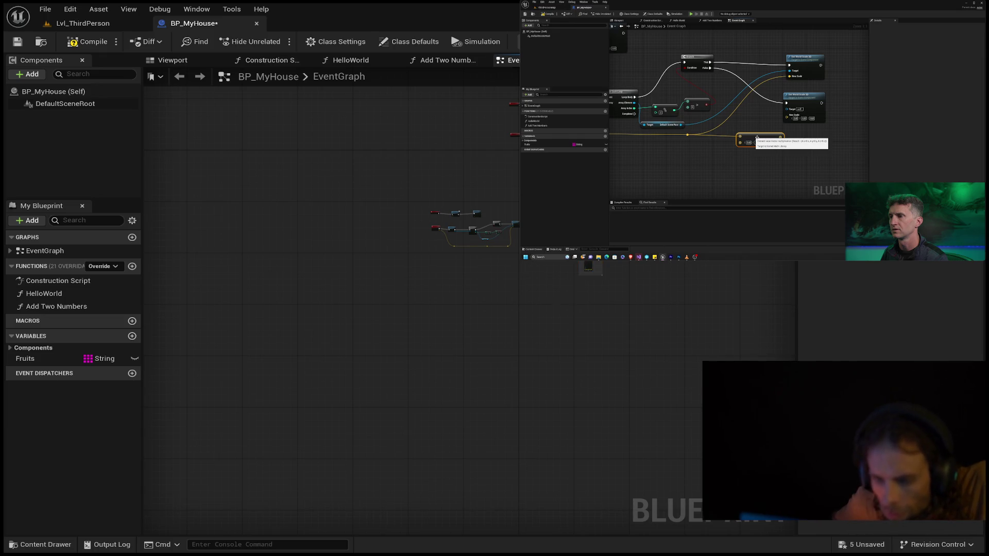
left_click_drag(688, 248, 524, 299)
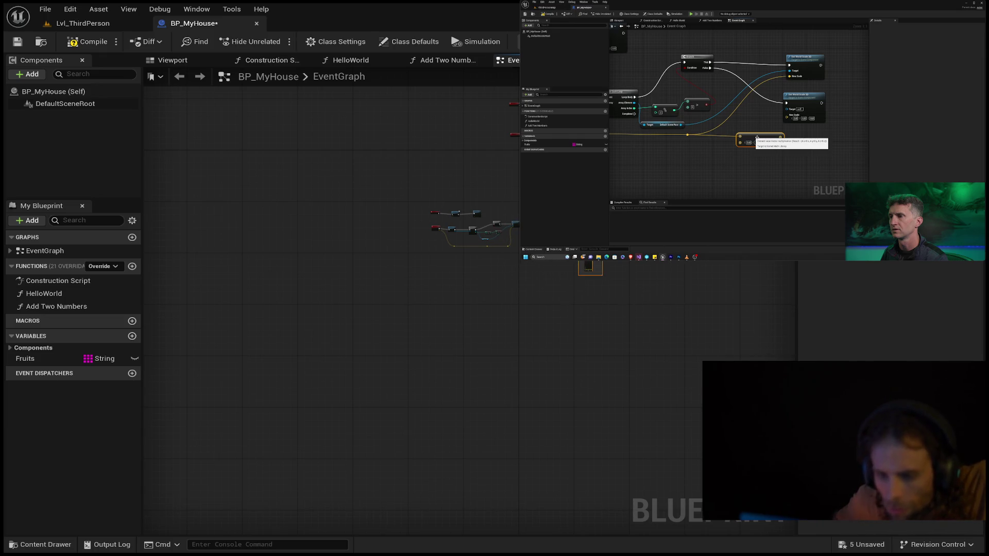
left_click_drag(591, 268, 778, 264)
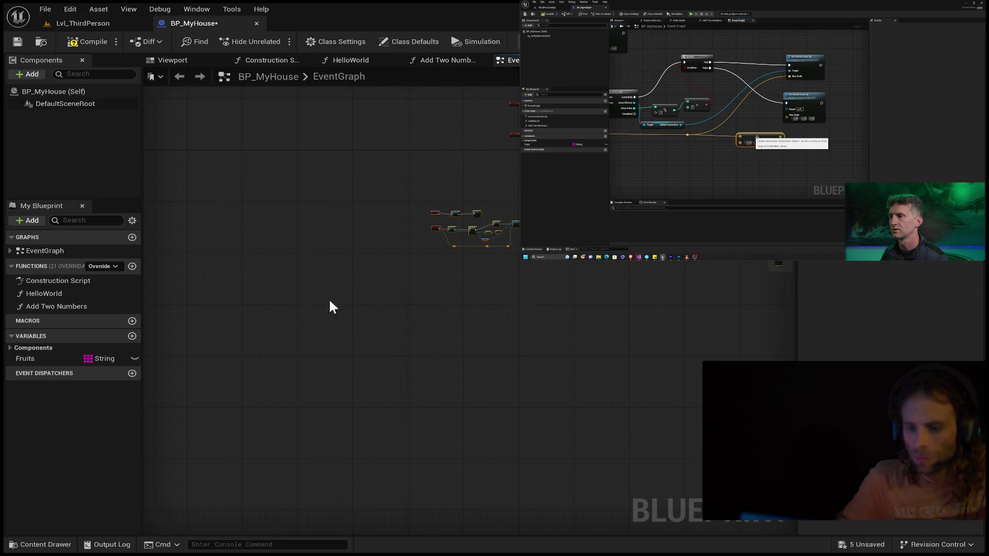
left_click_drag(470, 225, 566, 211)
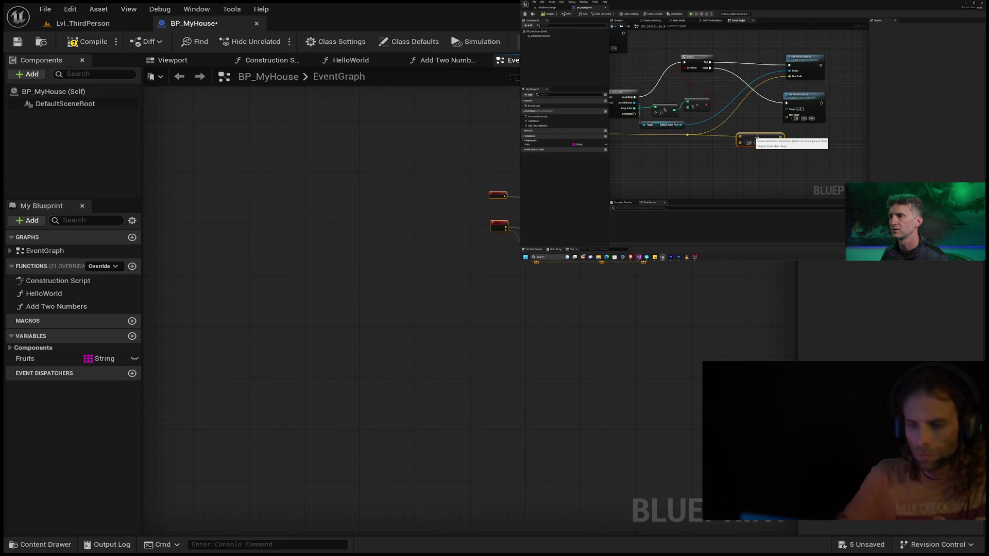
key("Home")
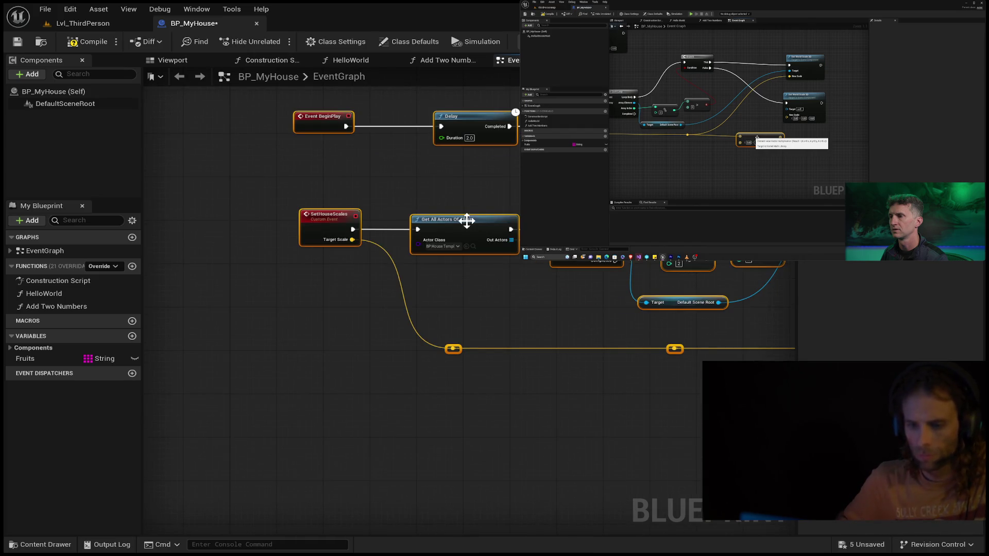
Step: Delete the extra comparison node beside the % node
left_click(459, 219)
left_click(574, 300)
left_click_drag(574, 300, 429, 306)
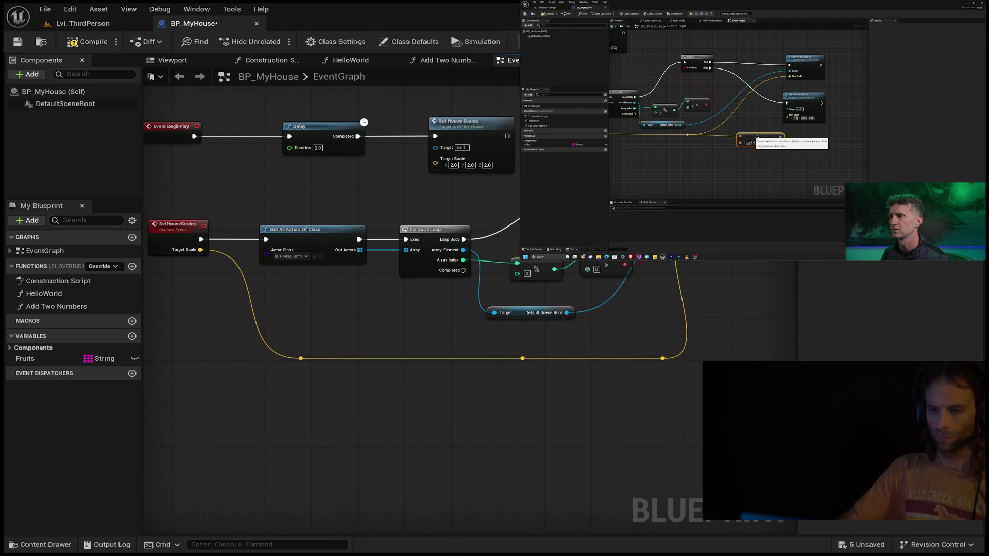
key("Delete")
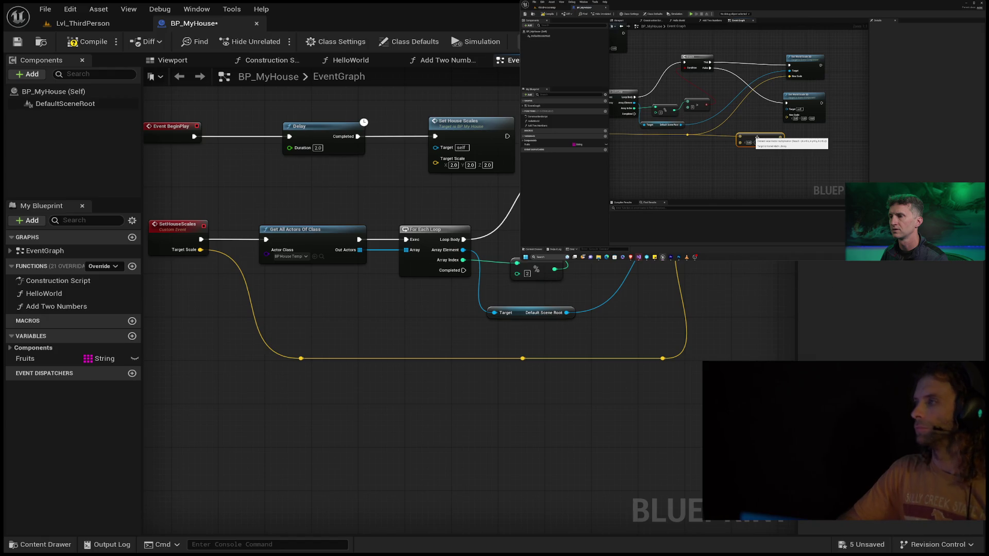
Step: Pause the tutorial and drag a new connection from the Branch's False output
key("space")
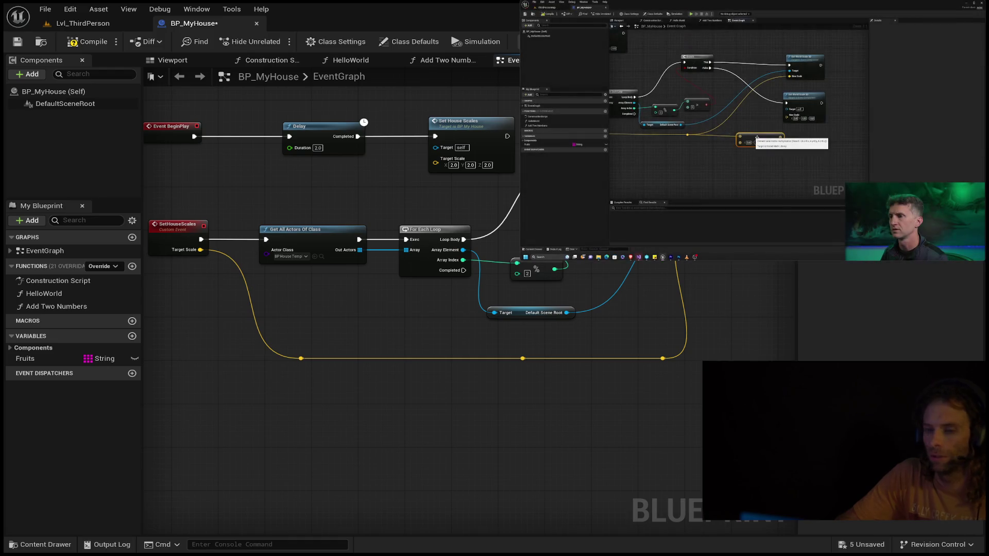
left_click_drag(627, 414, 499, 406)
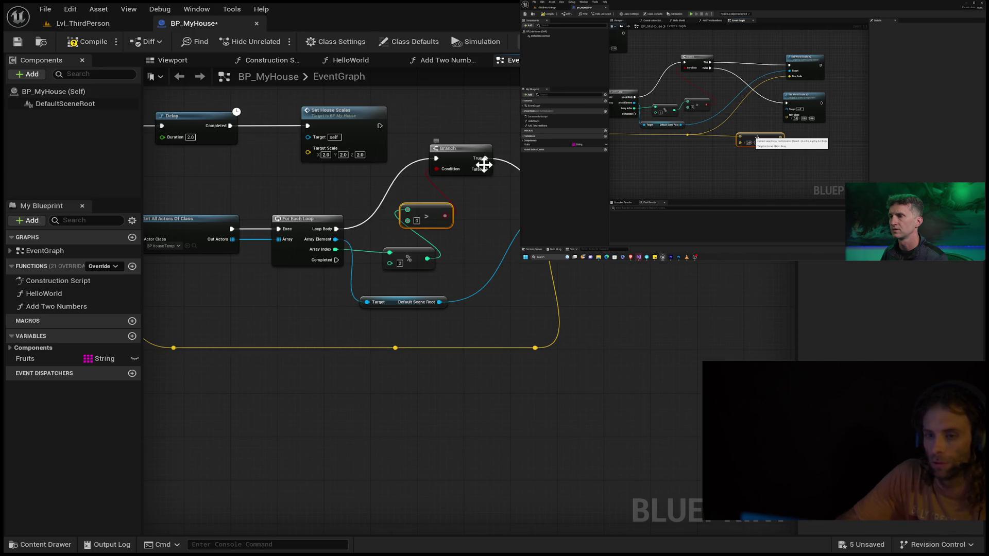
mouse_move(486, 167)
left_mouse_down()
mouse_move(564, 263)
mouse_move(661, 295)
left_mouse_up()
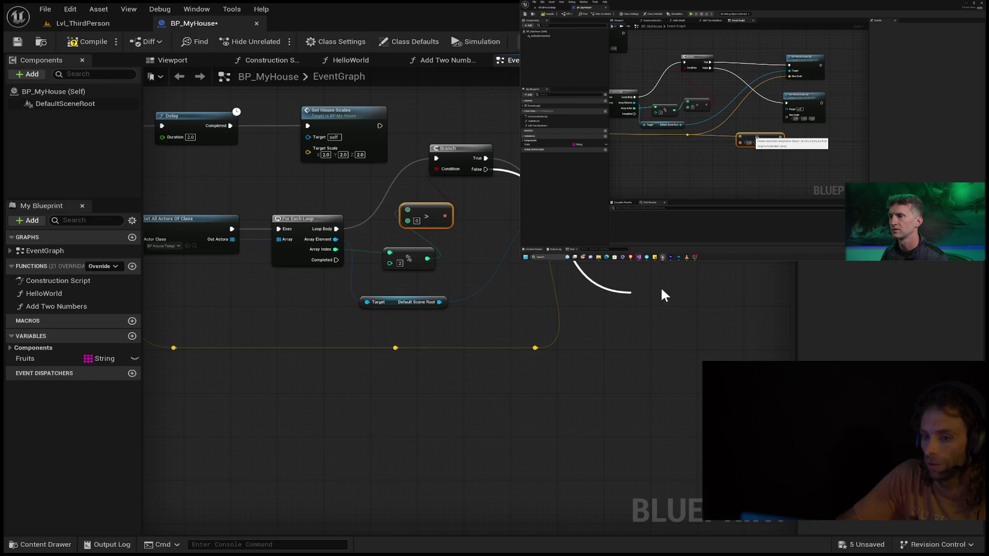
Step: Add a Set World Scale 3D node on Branch False and delete the Default Scene Root getter
left_click(670, 319)
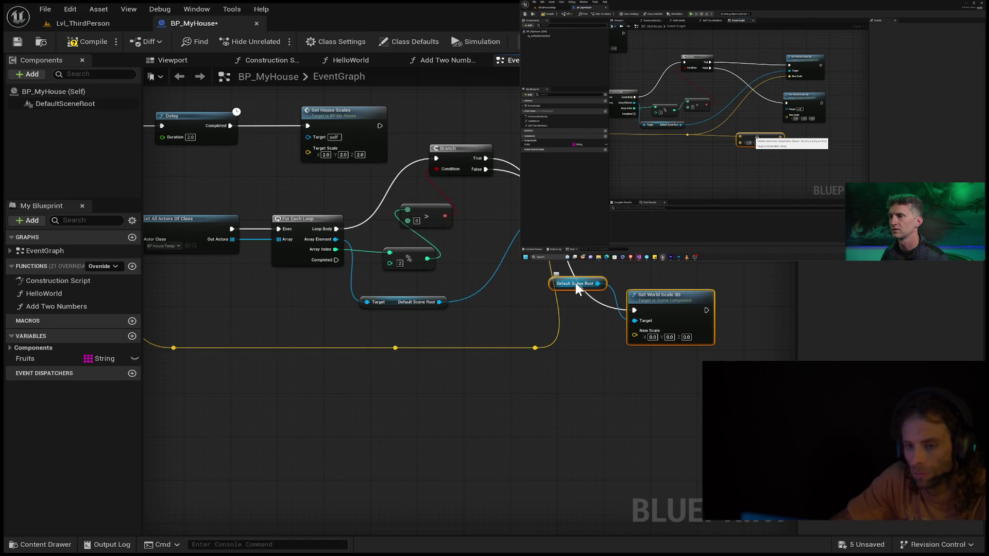
mouse_move(576, 282)
left_mouse_down()
mouse_move(567, 301)
mouse_move(585, 302)
left_mouse_up()
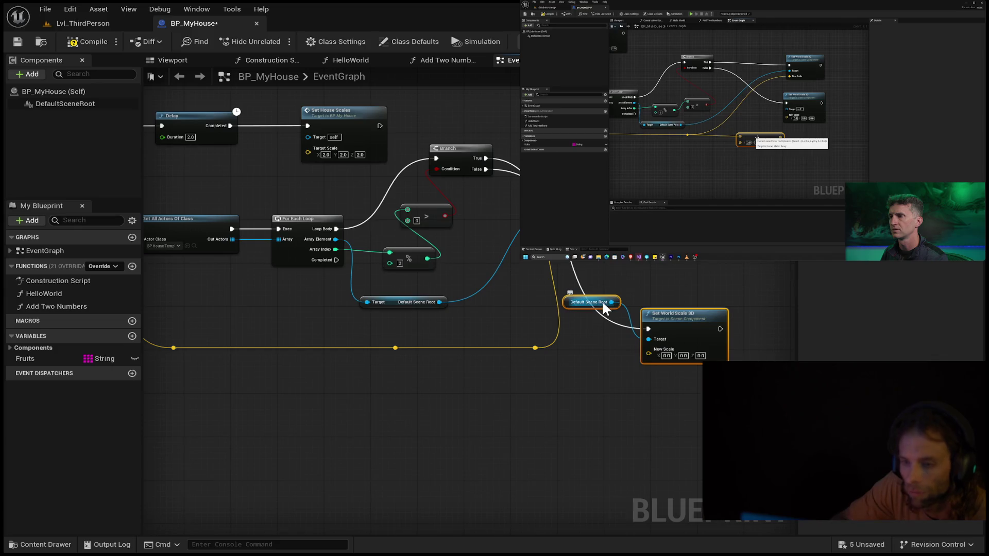
left_click(648, 339, "alt")
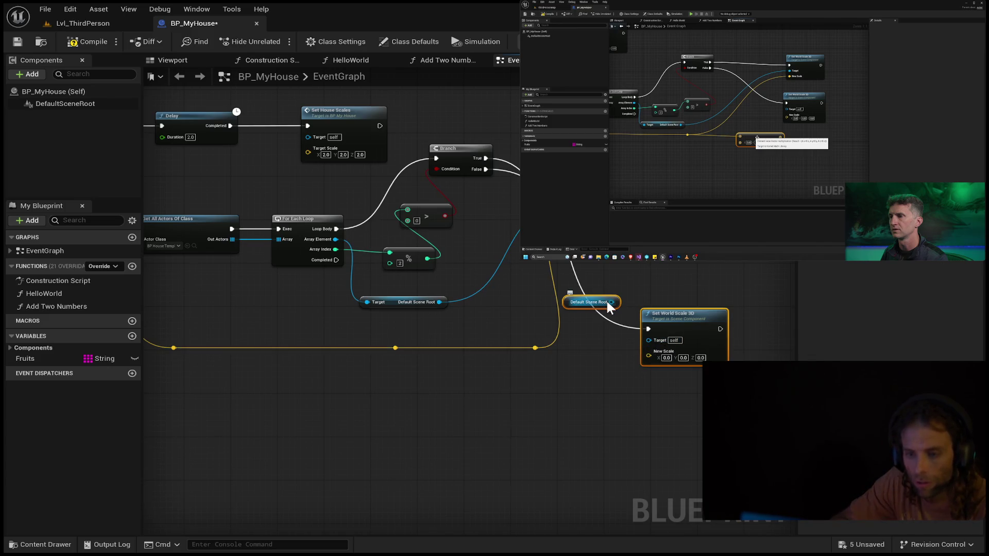
key("Delete")
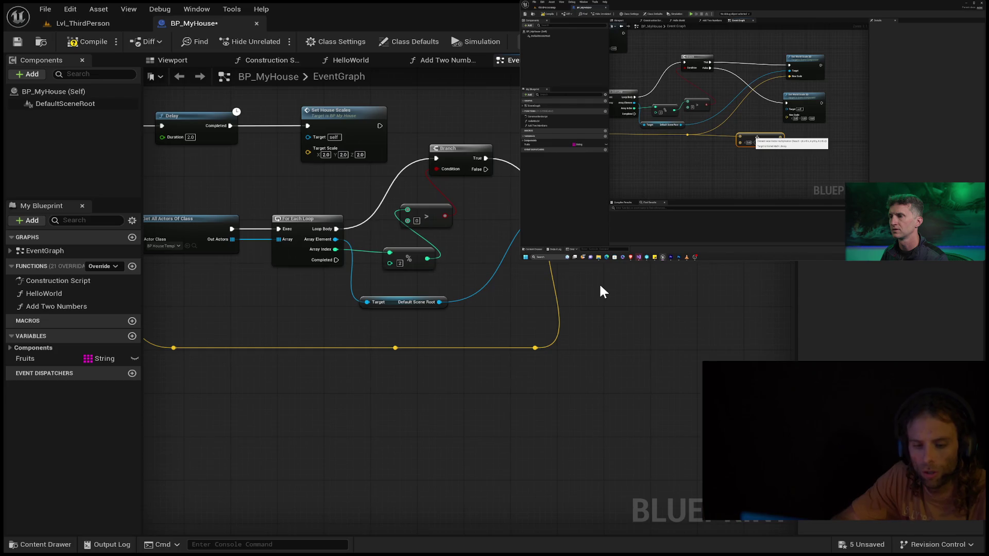
key("ctrl+z")
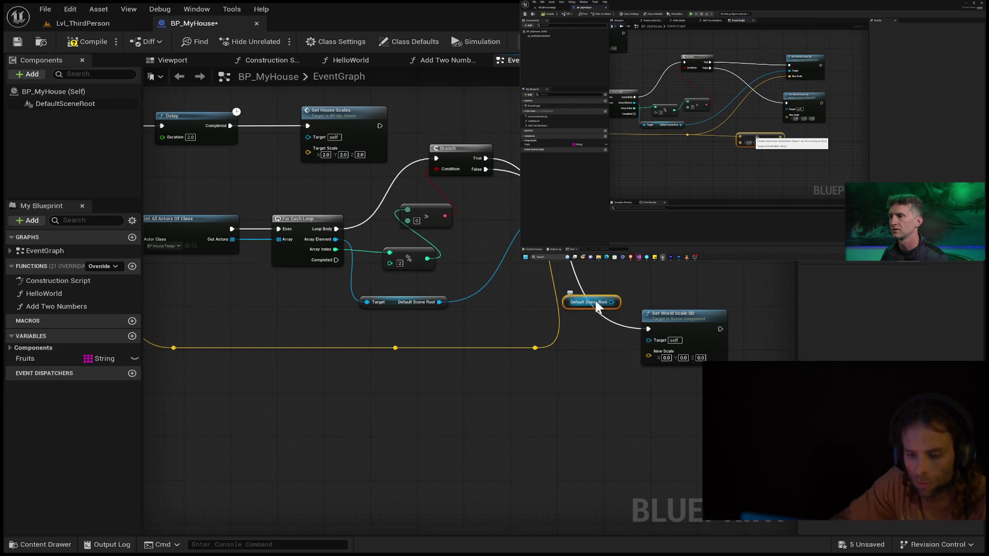
key("Delete")
Step: Reposition Set World Scale 3D and wire the Target Scale reroute into its New Scale
left_click_drag(654, 307, 602, 304)
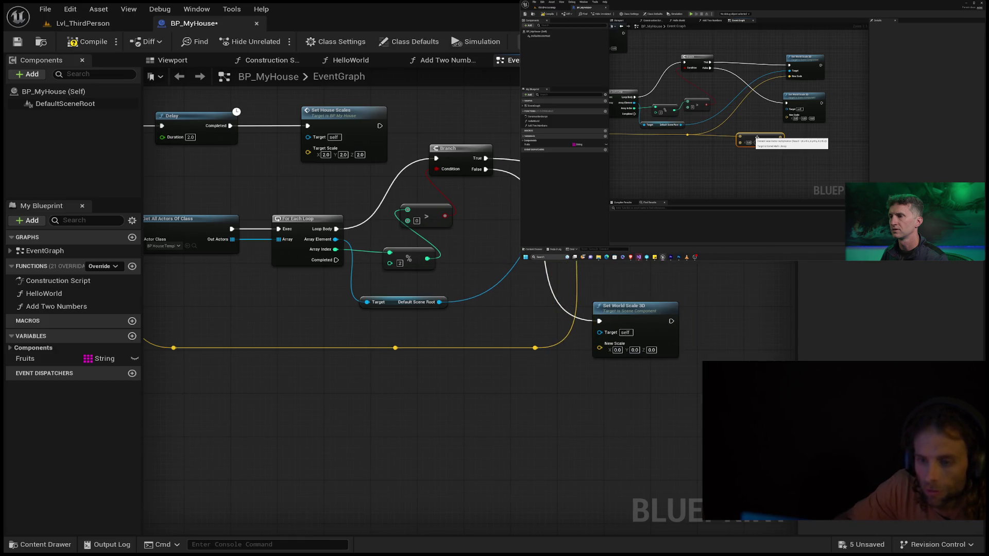
mouse_move(577, 206)
left_mouse_down()
mouse_move(538, 191)
mouse_move(502, 218)
mouse_move(566, 175)
left_mouse_up()
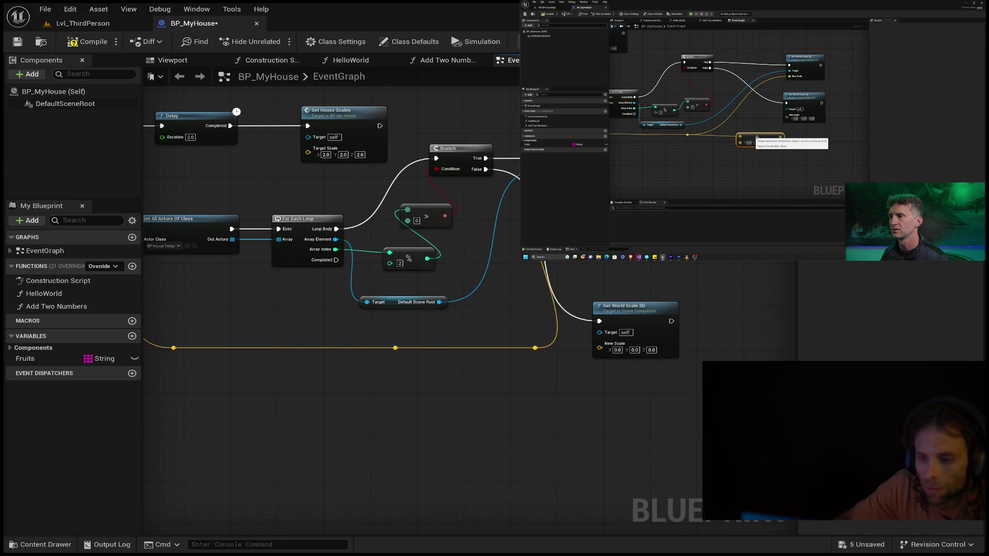
left_click_drag(624, 306, 665, 251)
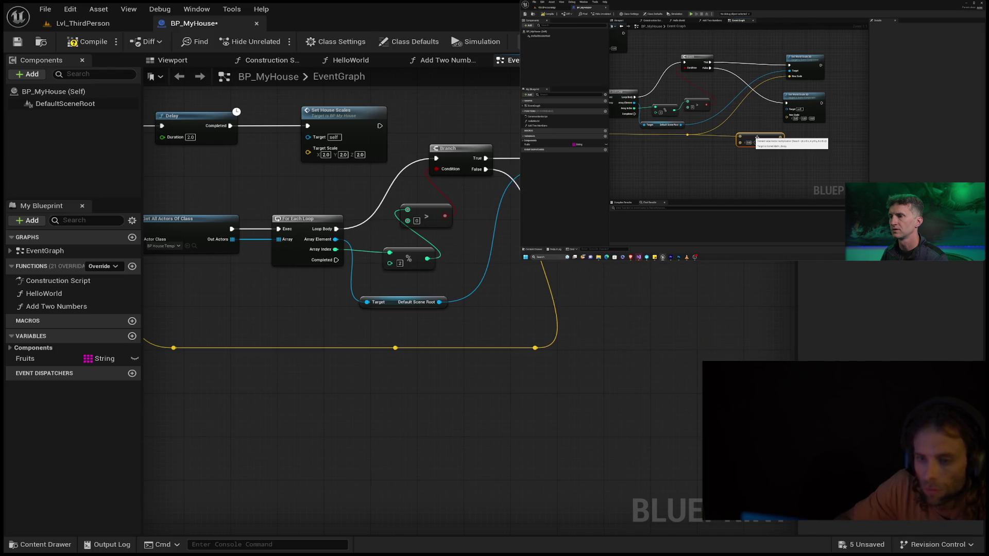
left_click_drag(541, 271, 600, 320)
left_click_drag(536, 349, 534, 353)
left_click_drag(595, 311, 612, 303)
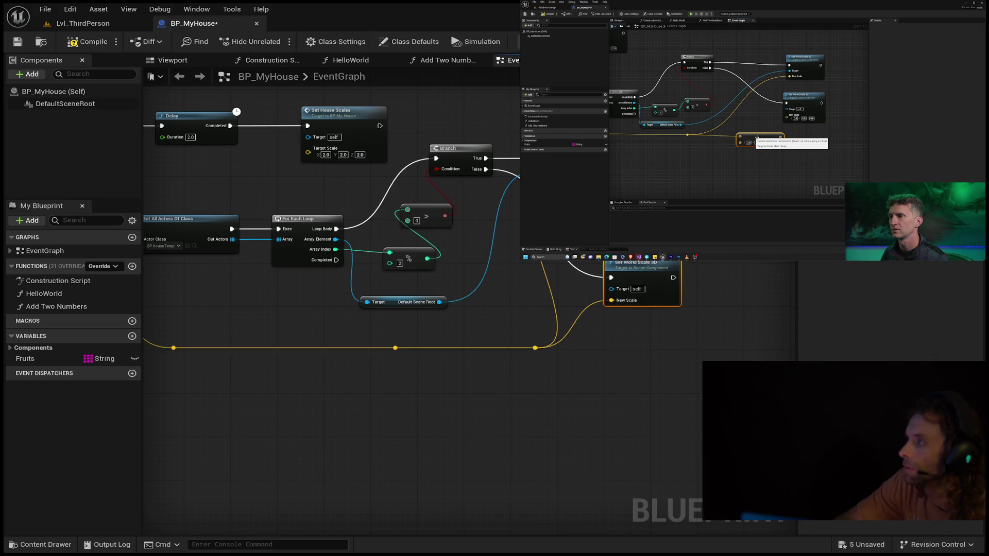
left_click(753, 130)
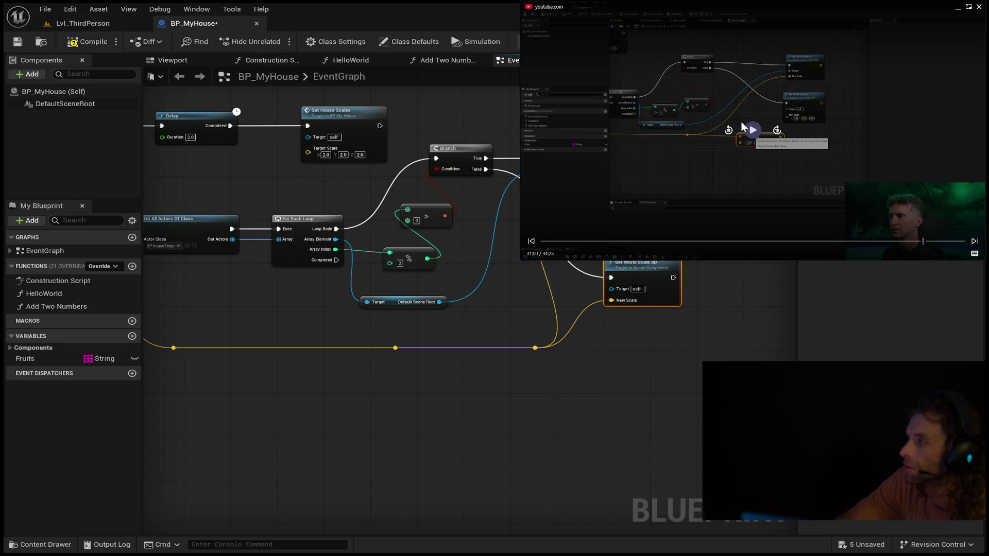
Step: Break the scale wire off Set World Scale 3D's New Scale, leaving 0.0, 0.0, 0.0
left_click(748, 132)
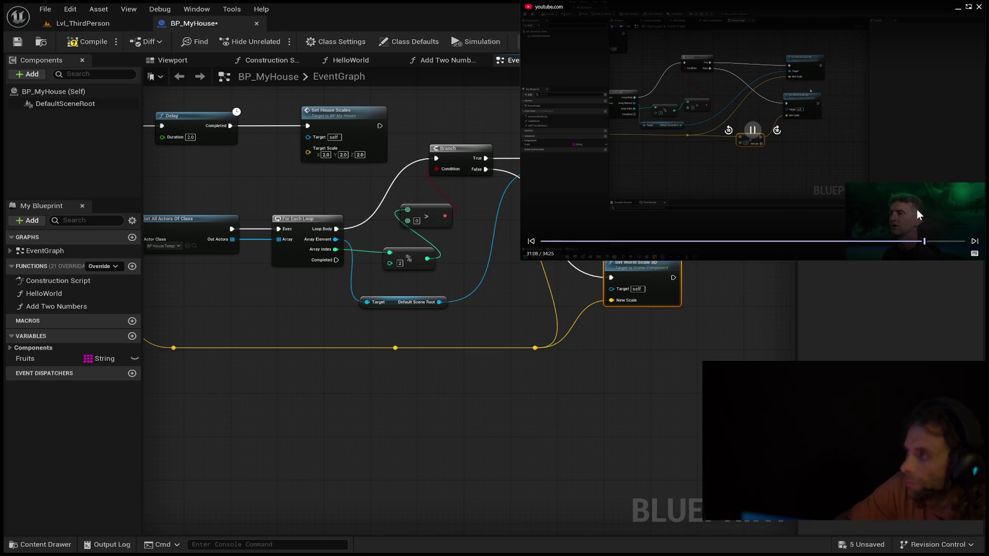
left_click(753, 131)
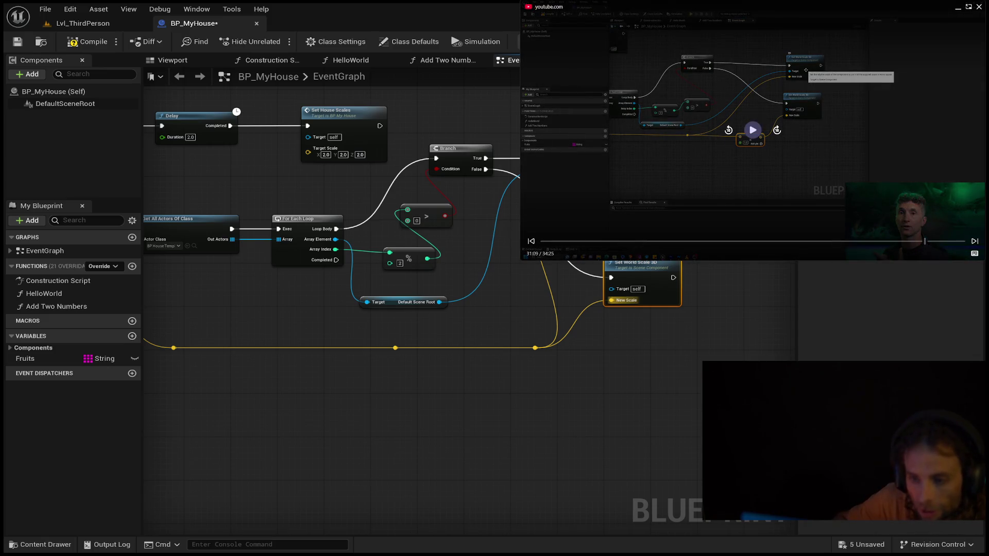
left_click(610, 299, "alt")
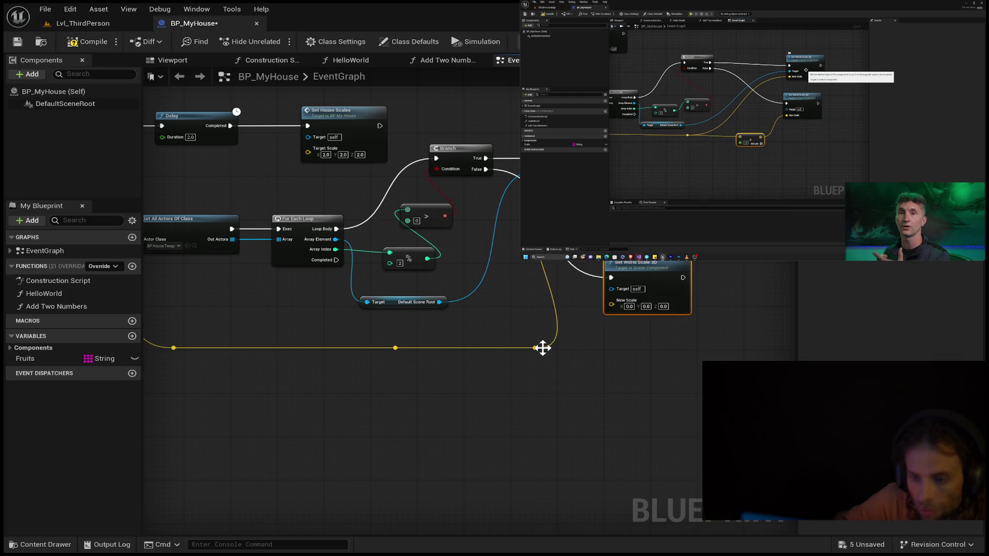
mouse_move(536, 347)
left_mouse_down()
mouse_move(605, 364)
mouse_move(657, 273)
left_mouse_up()
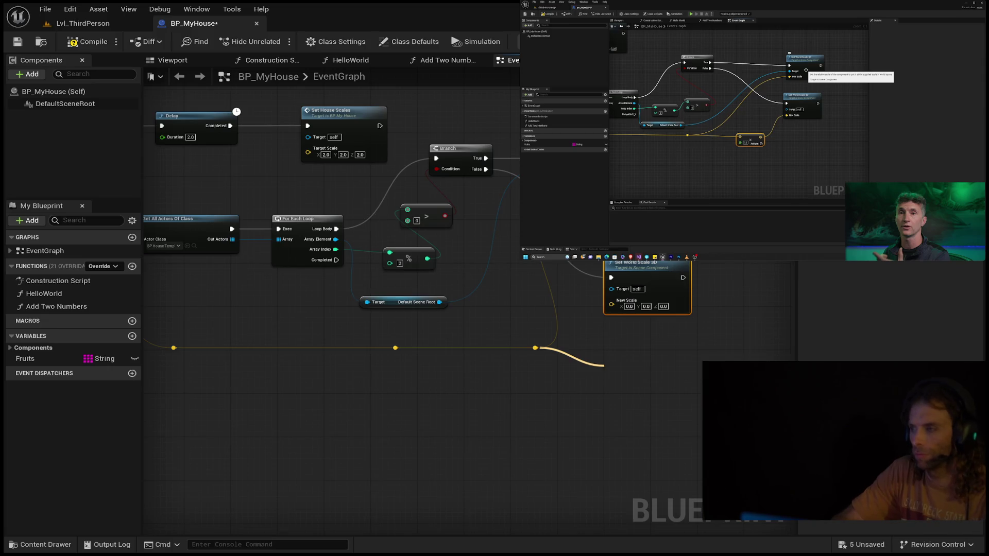
Step: Rewind the tutorial several times, then pull a fresh wire from the scale reroute point
key("k")
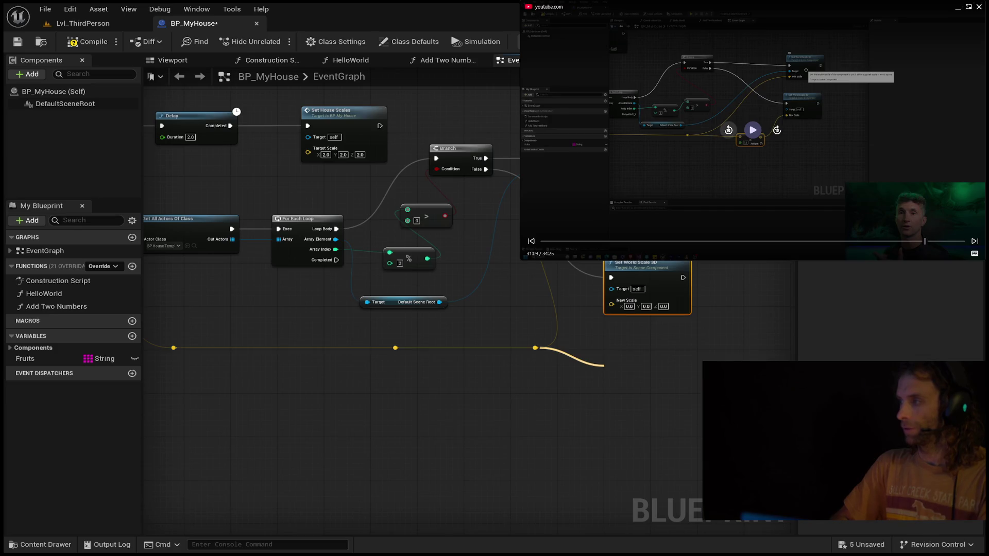
left_click(728, 132)
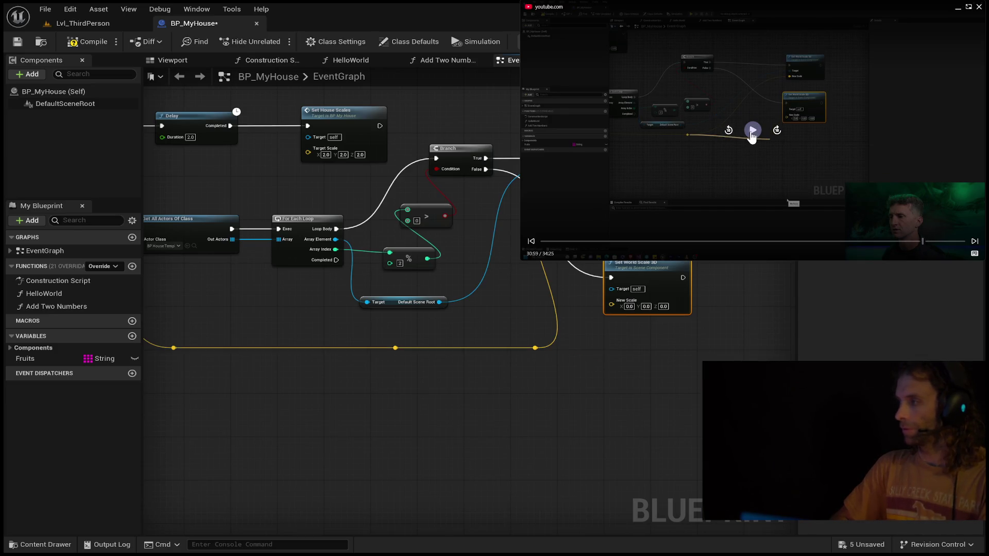
left_click(752, 133)
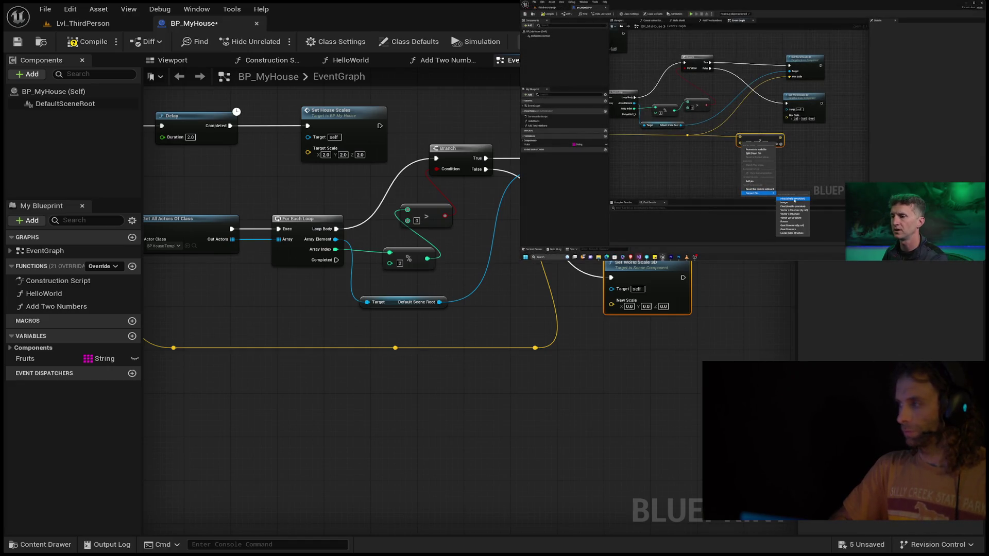
mouse_move(598, 86)
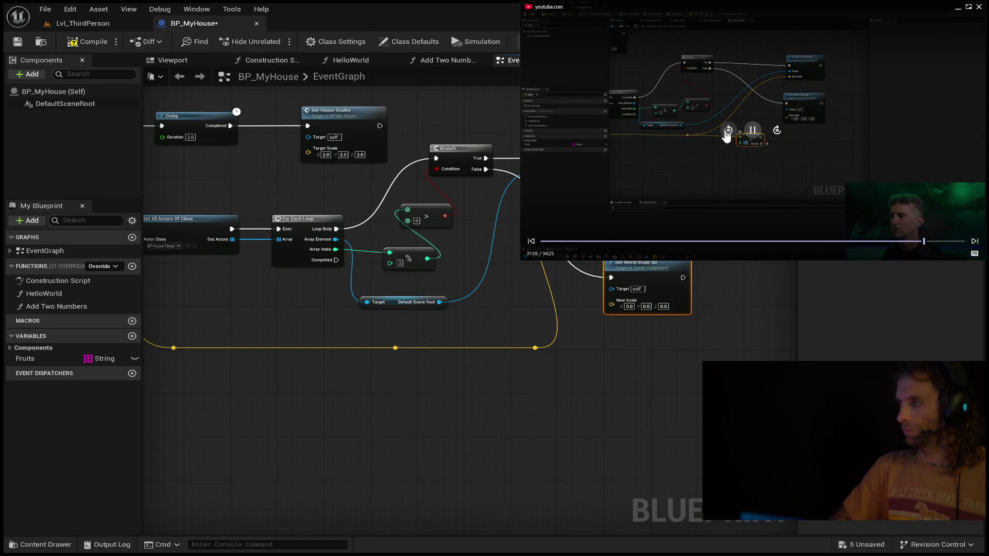
left_click(727, 133)
left_click(726, 132)
left_click(727, 133)
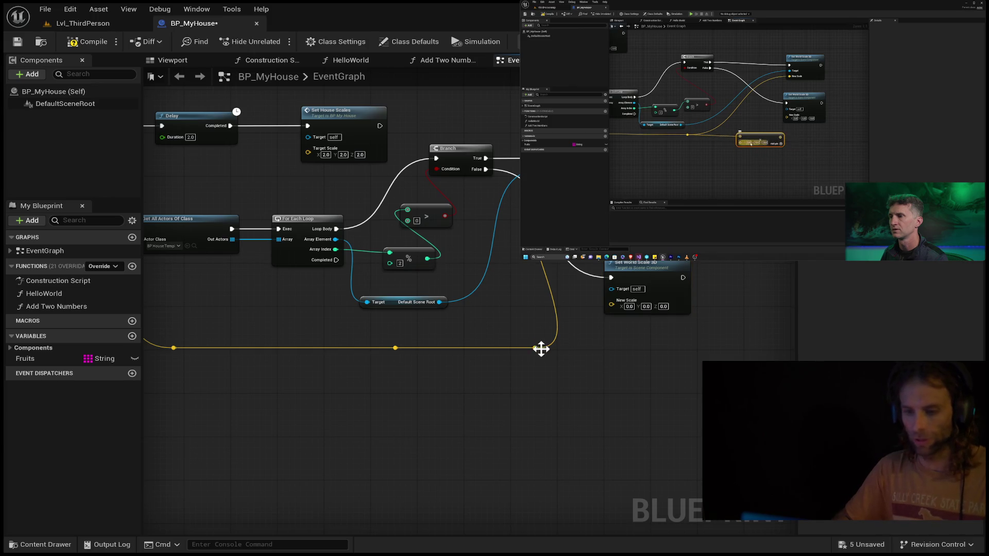
left_click_drag(535, 348, 600, 356)
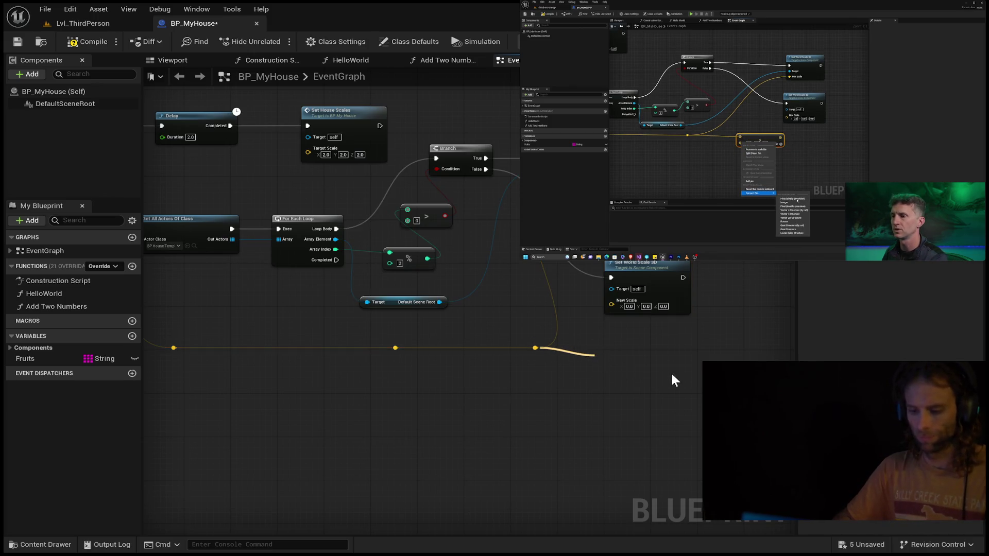
Step: Create a math node off the scale wire from an 'add' search; rewind the tutorial 20 s
type("add")
key("Return")
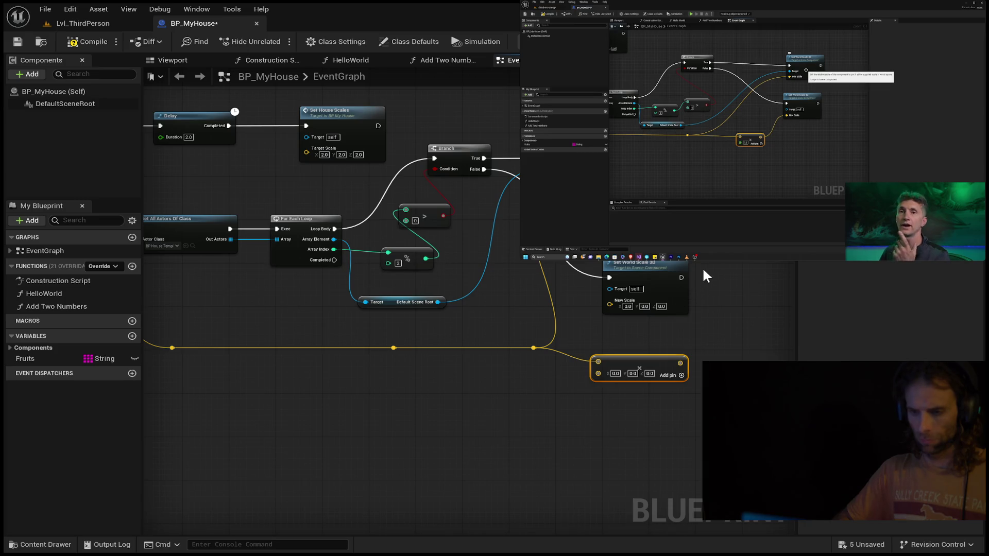
mouse_move(752, 129)
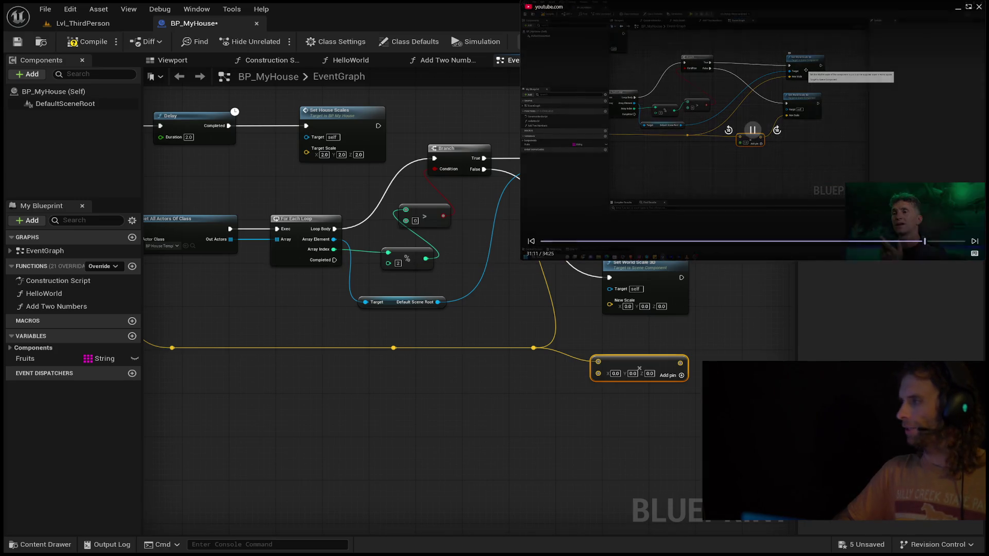
left_click(728, 131)
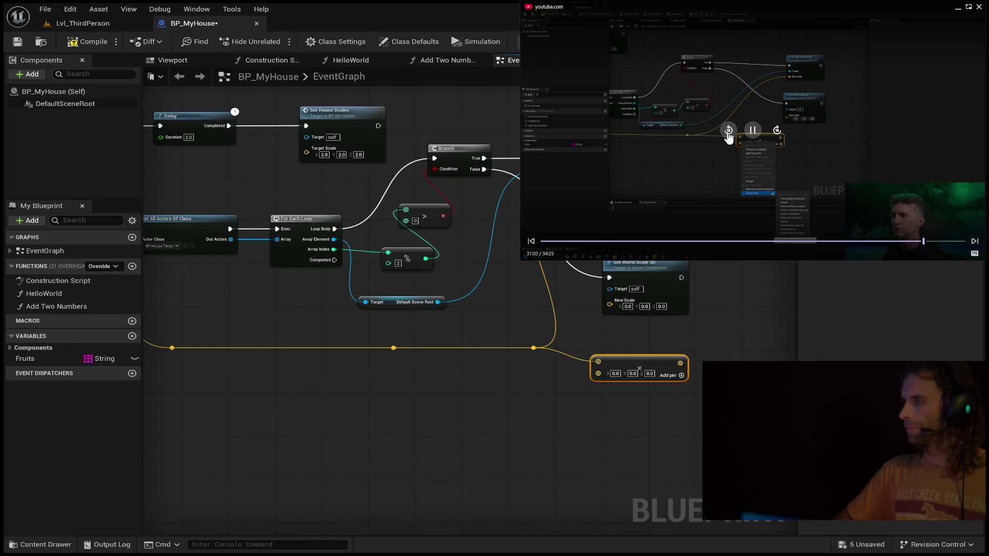
left_click(727, 131)
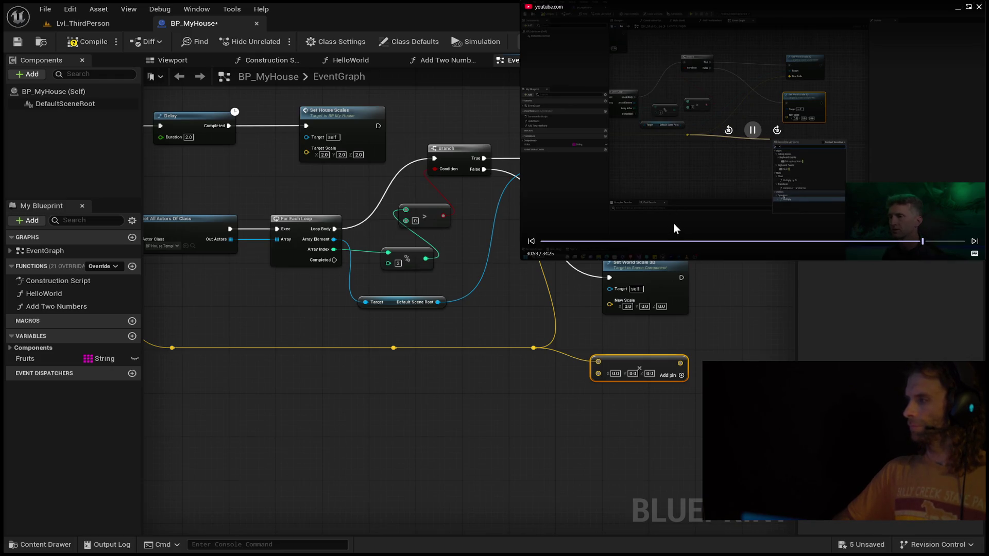
Step: Rewind the tutorial video another twenty seconds
mouse_move(602, 160)
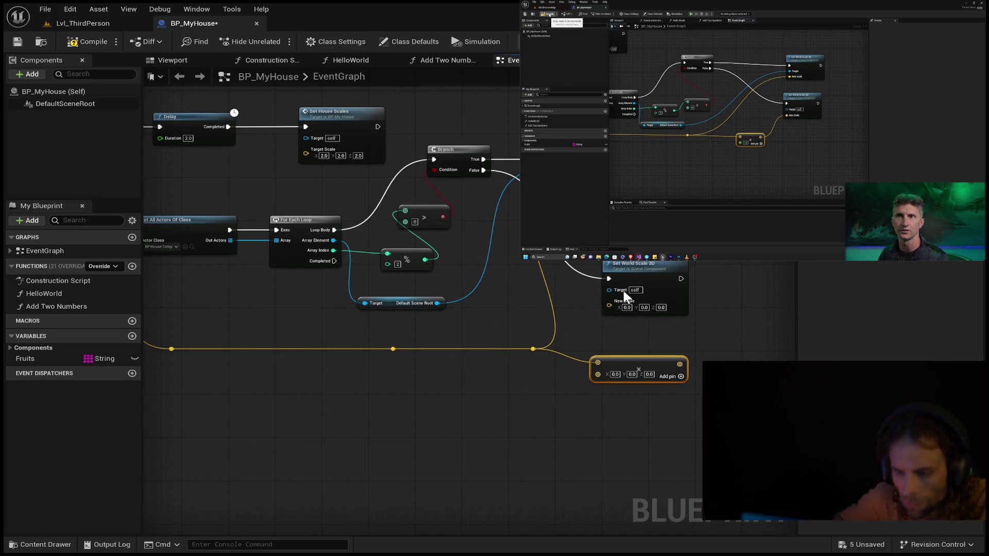
mouse_move(752, 155)
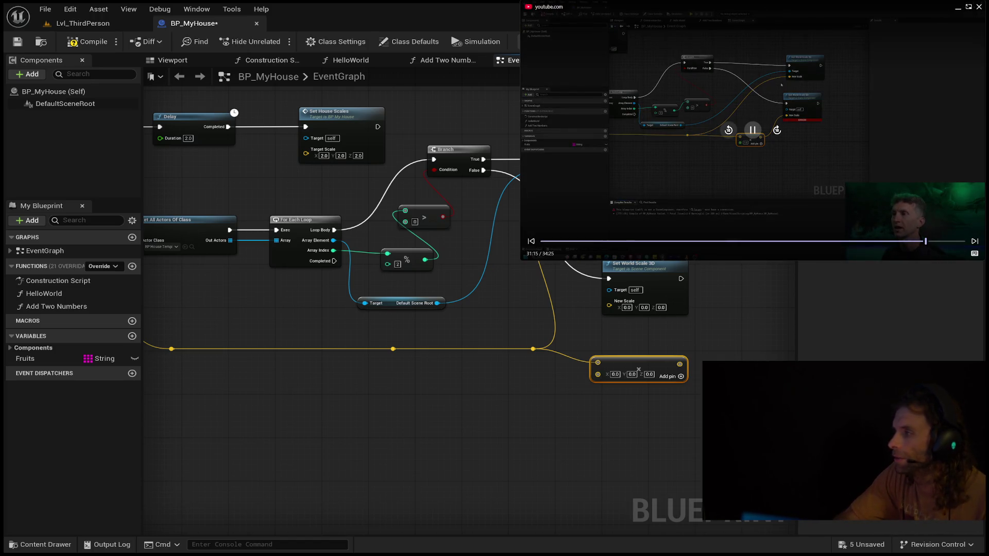
left_click(728, 130)
left_click(728, 131)
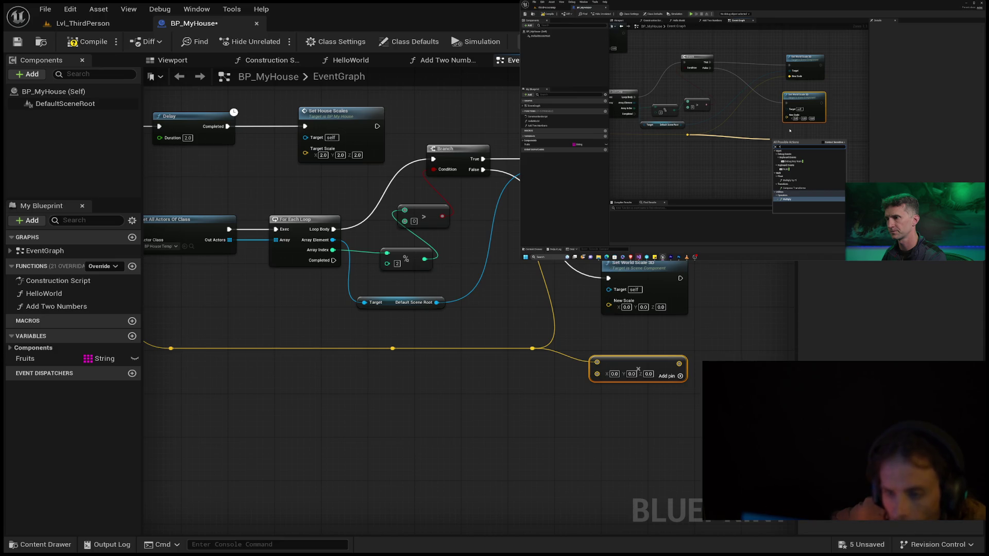
Step: Change the math node's second input from a vector to a single float
left_click(574, 355)
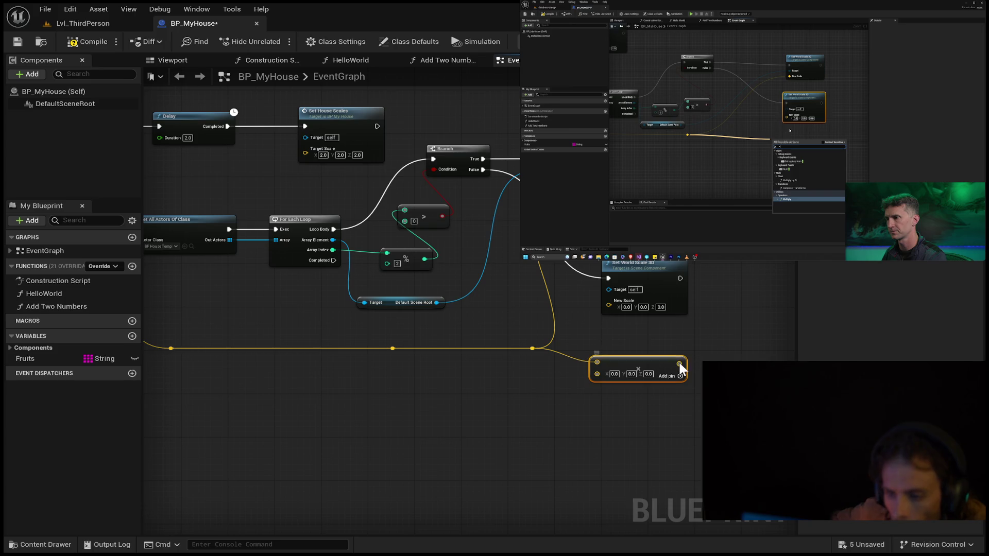
left_click(632, 372)
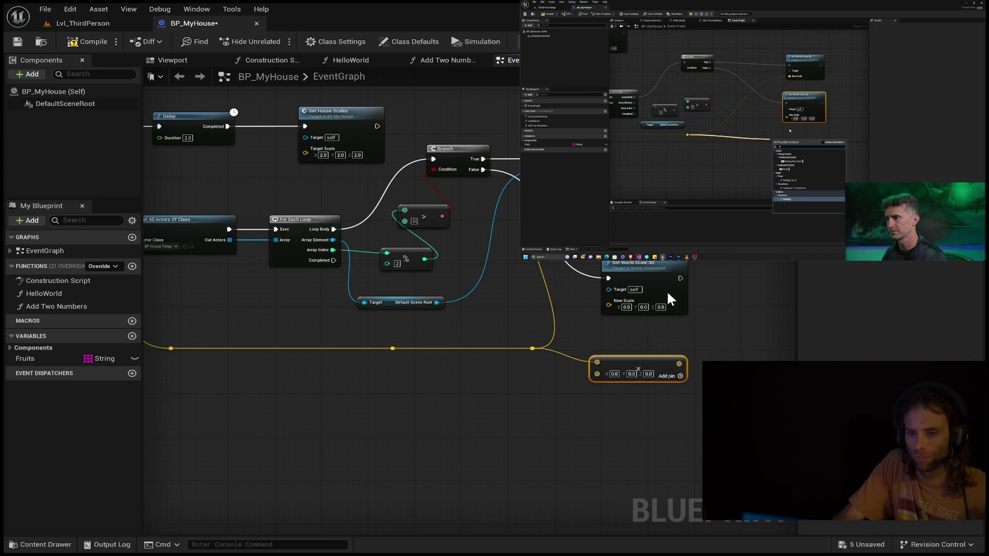
key("ctrl+z")
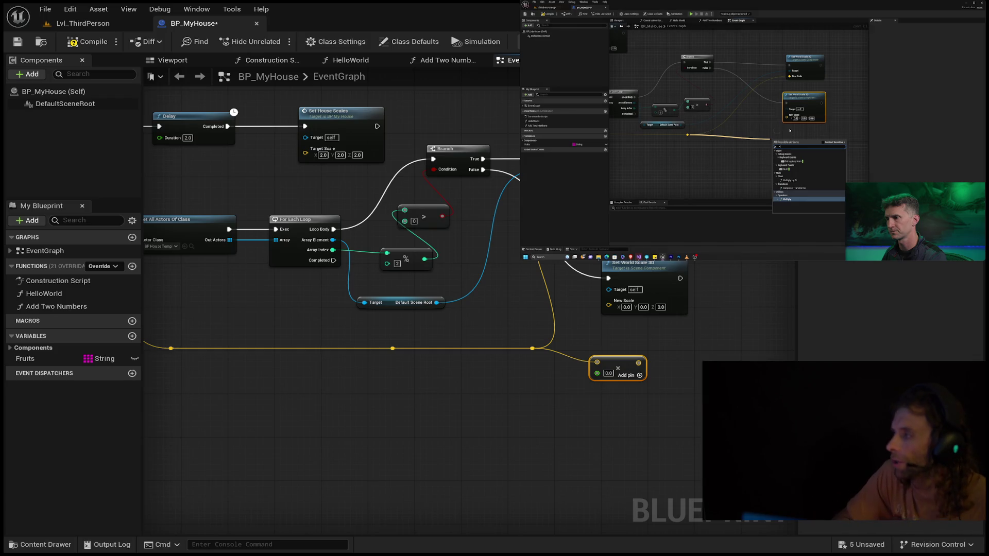
Step: Wire the Multiply result into New Scale and Default Scene Root into Set World Scale 3D's Target
left_click(790, 130)
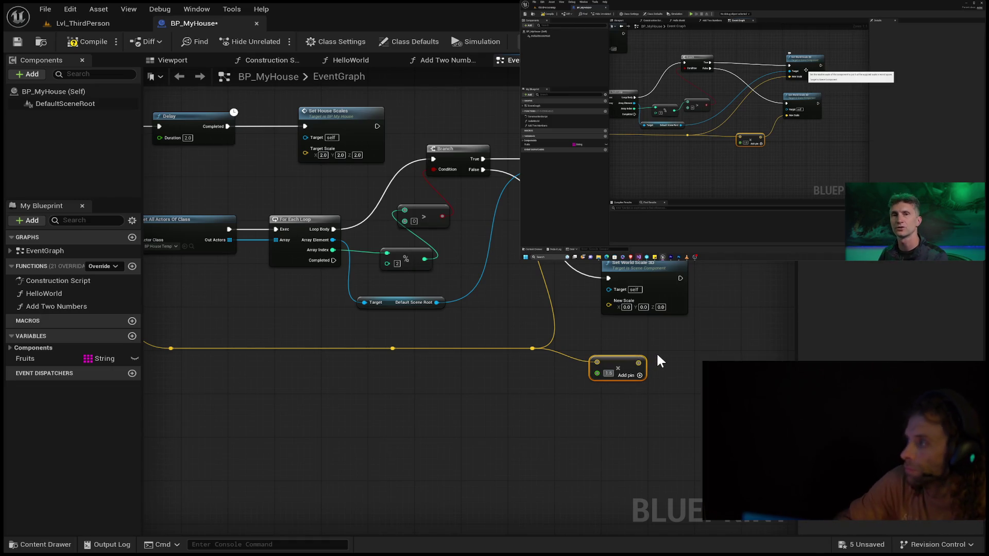
left_click_drag(638, 363, 605, 304)
left_click_drag(647, 270, 698, 231)
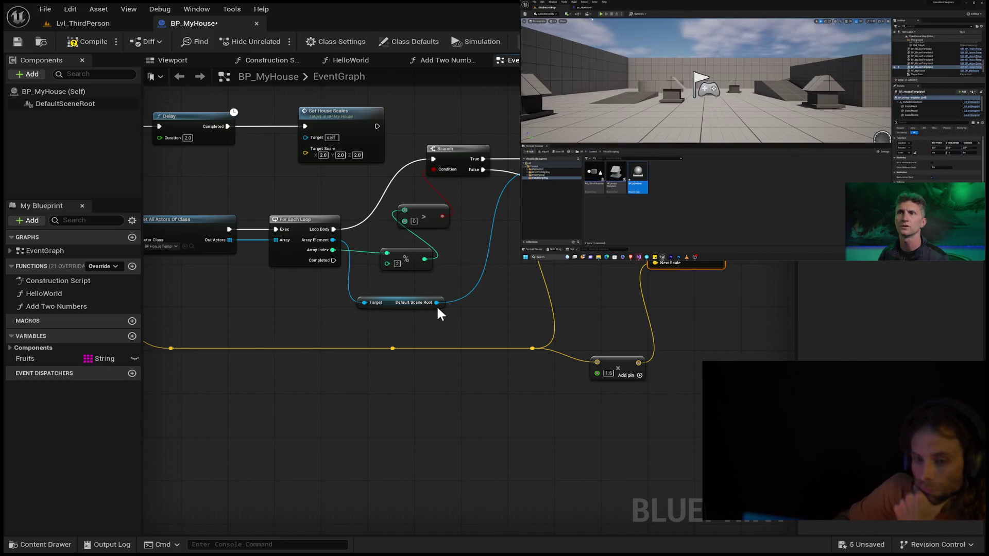
left_click_drag(438, 303, 657, 263)
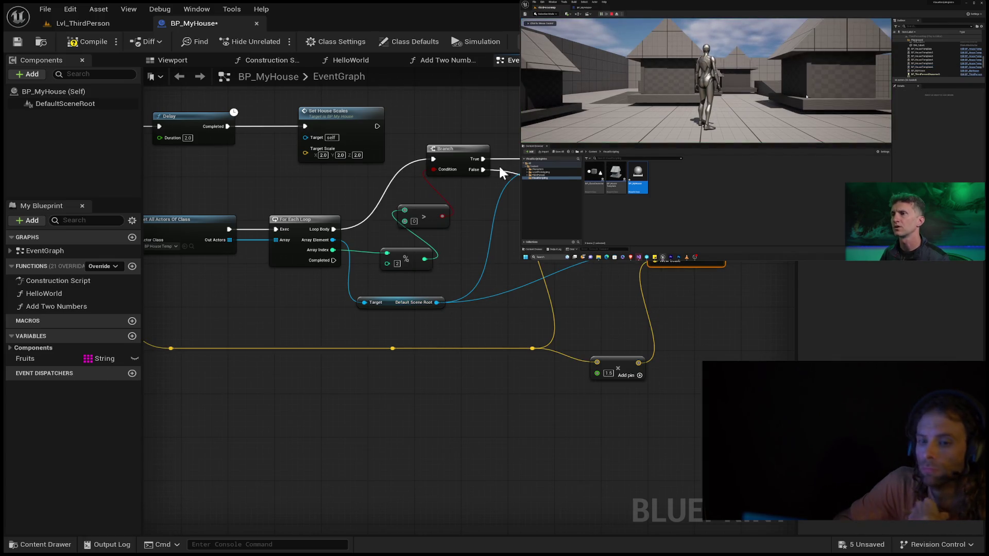
Step: Compile BP_MyHouse and return to the Lvl_ThirdPerson level viewport
left_click(85, 42)
left_click(17, 42)
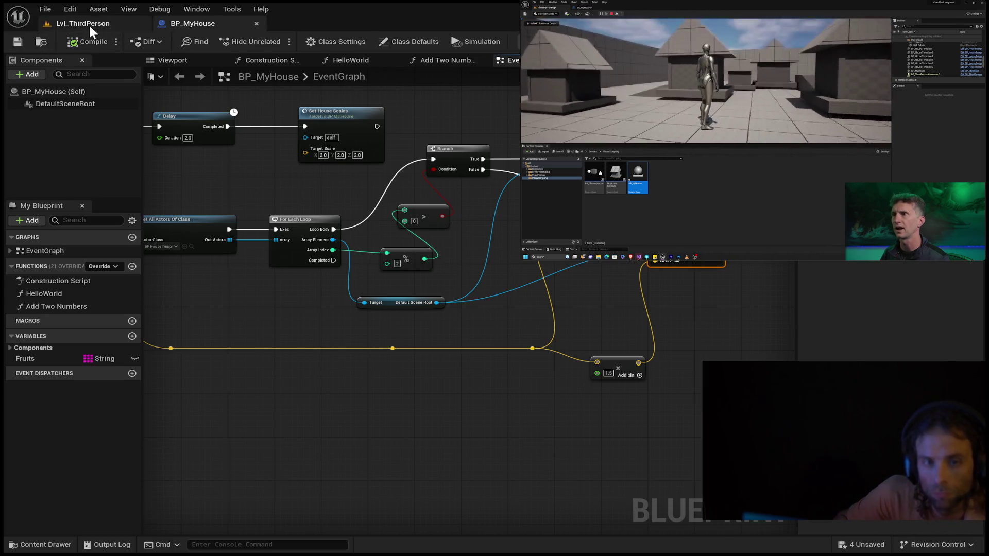
left_click(89, 23)
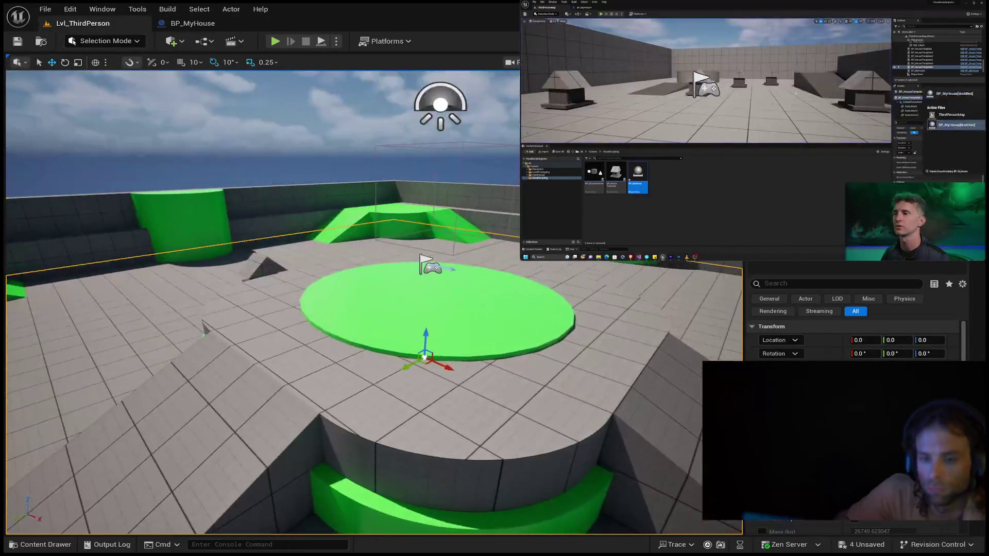
left_click_drag(371, 309, 335, 273)
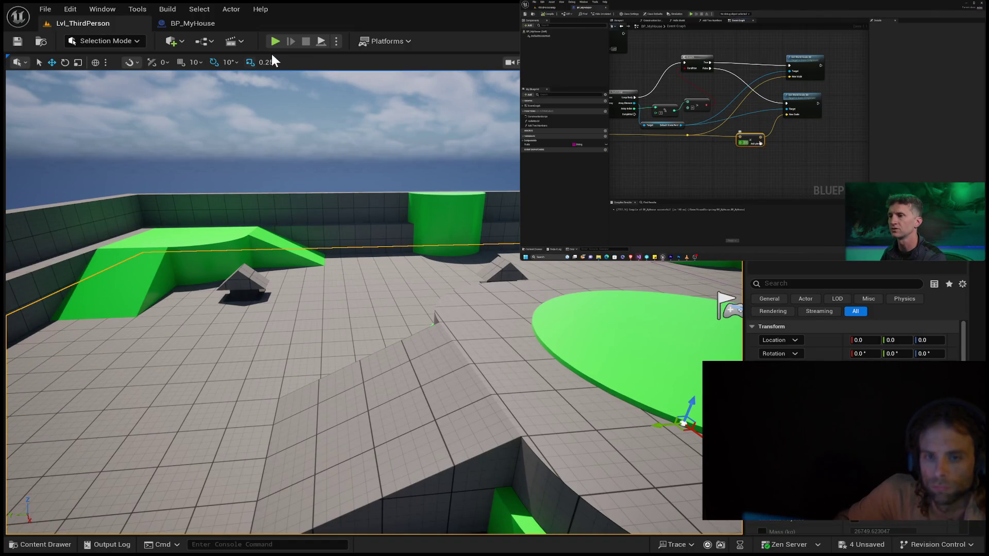
Step: Start a Play session and run the character left, jumping across the gap and down the slope
left_click(273, 40)
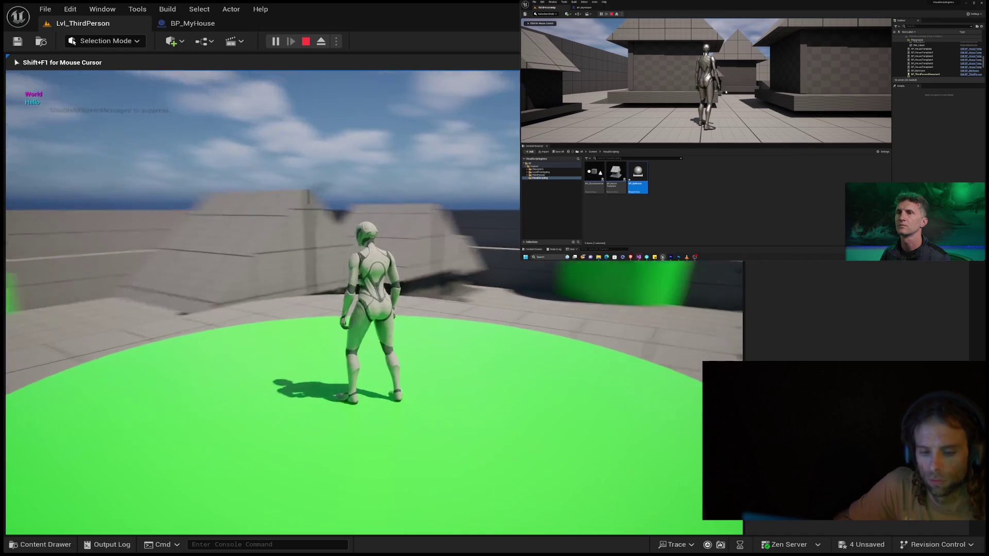
key("a")
key("space")
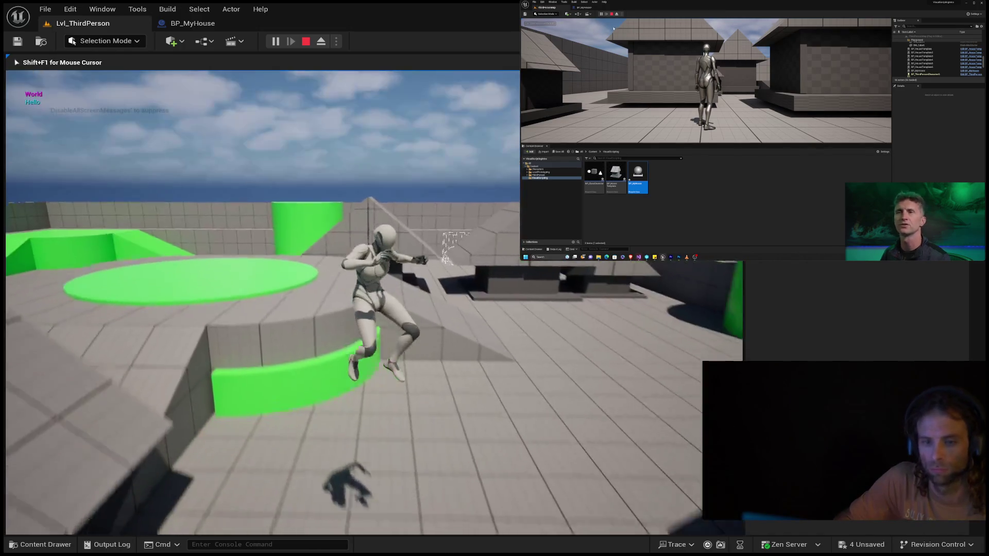
key("space")
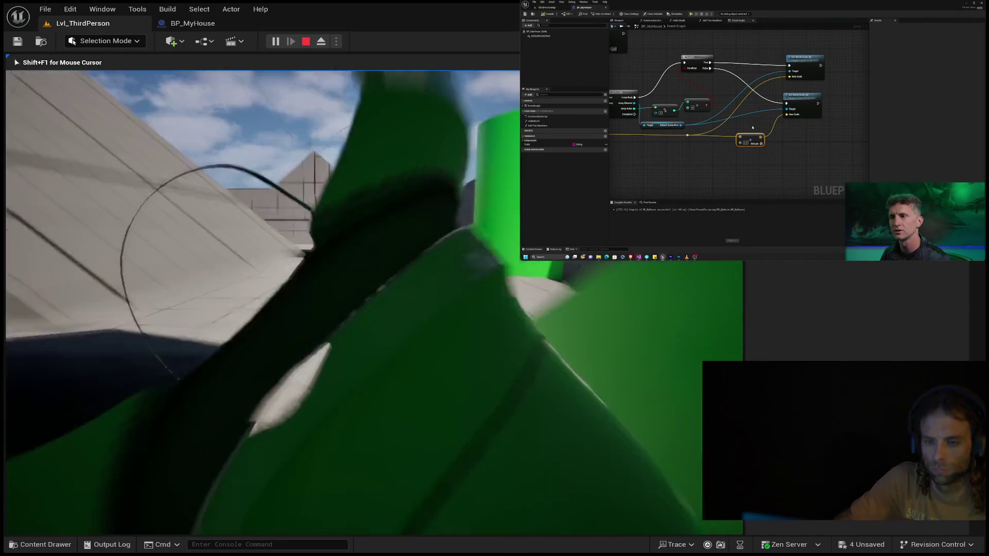
key("space")
key("w")
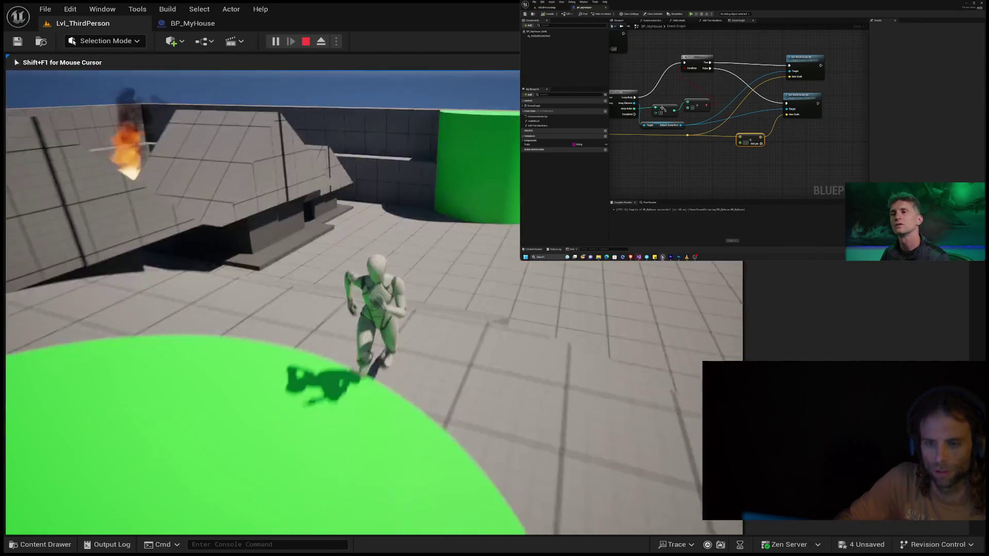
Step: Jump over the ledge onto the green circular platform, then stop the play session with Esc
key("space")
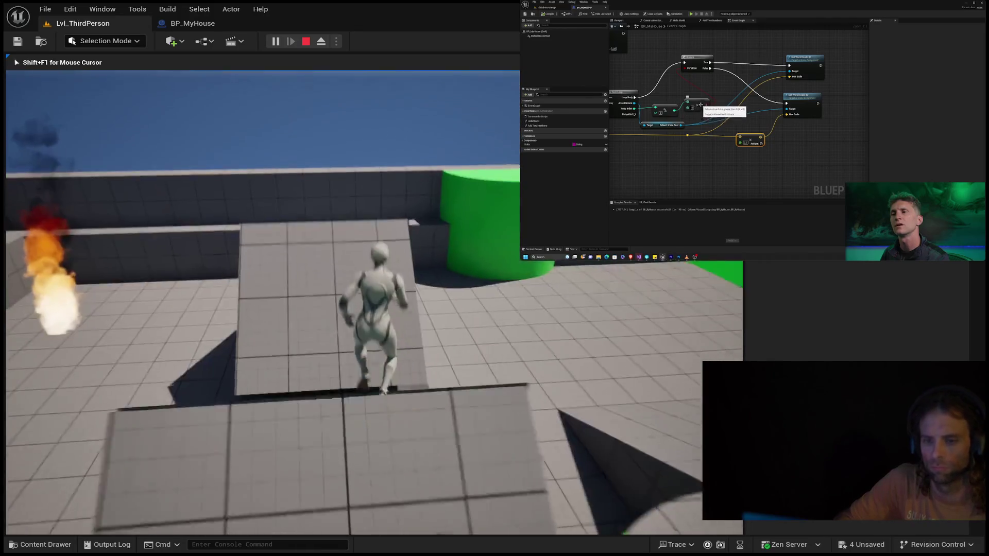
key("space")
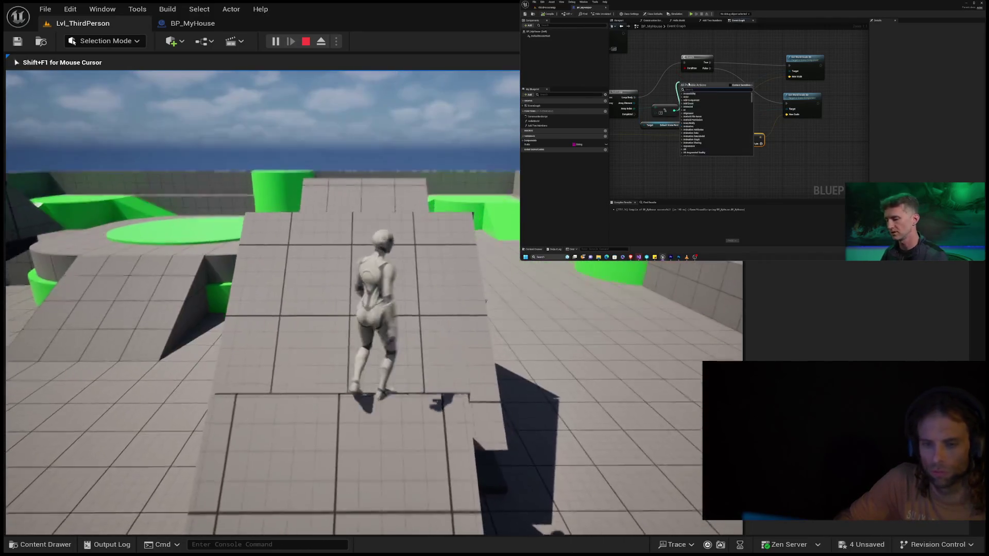
key("space")
key("w")
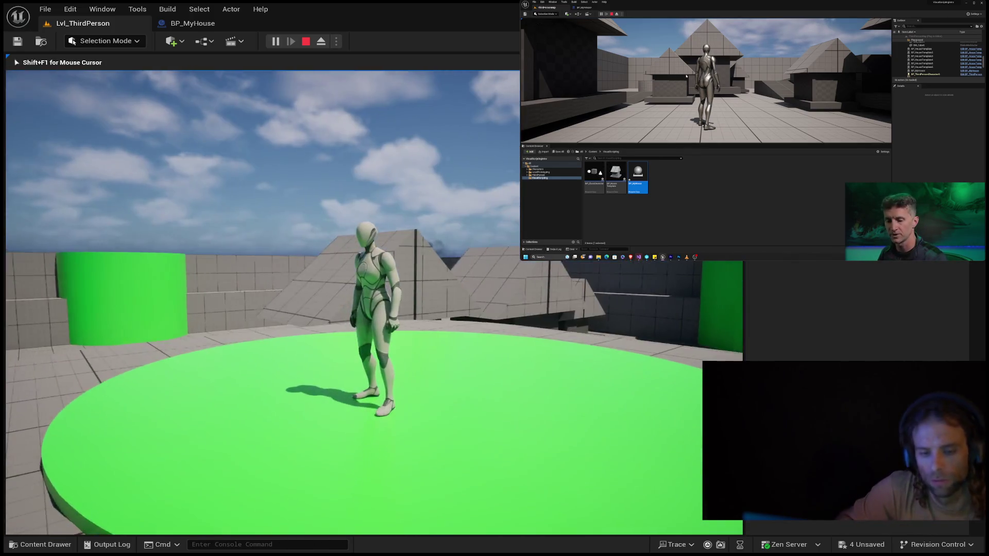
key("Escape")
left_click_drag(607, 375, 613, 377)
mouse_move(722, 81)
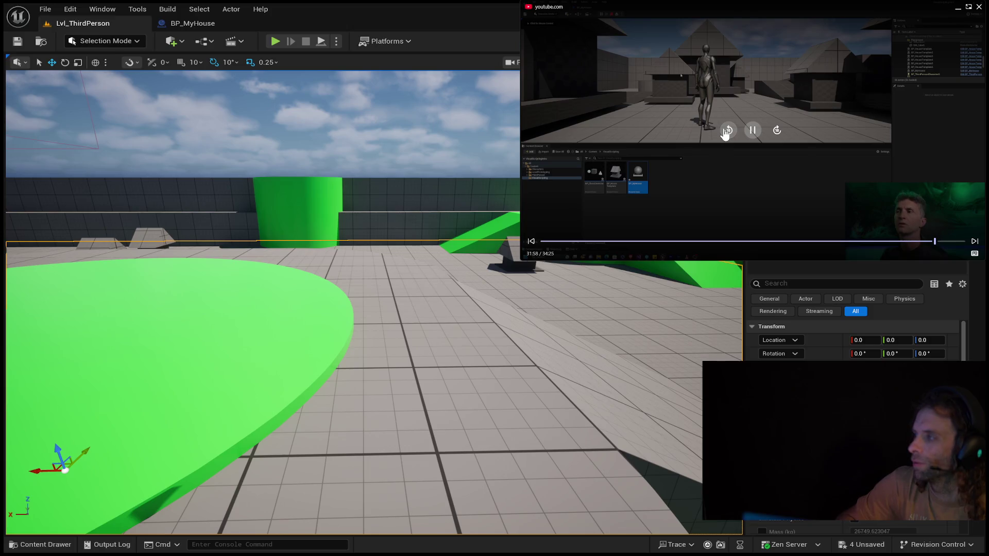
Step: Change the node's float value from 1.5 to 2 in BP_MyHouse and recompile
left_click(725, 132)
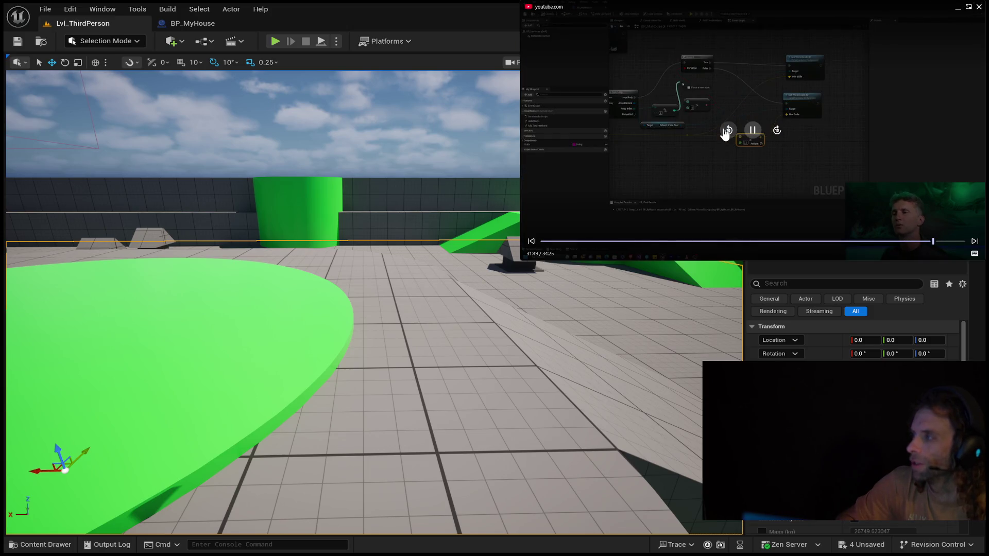
left_click(725, 132)
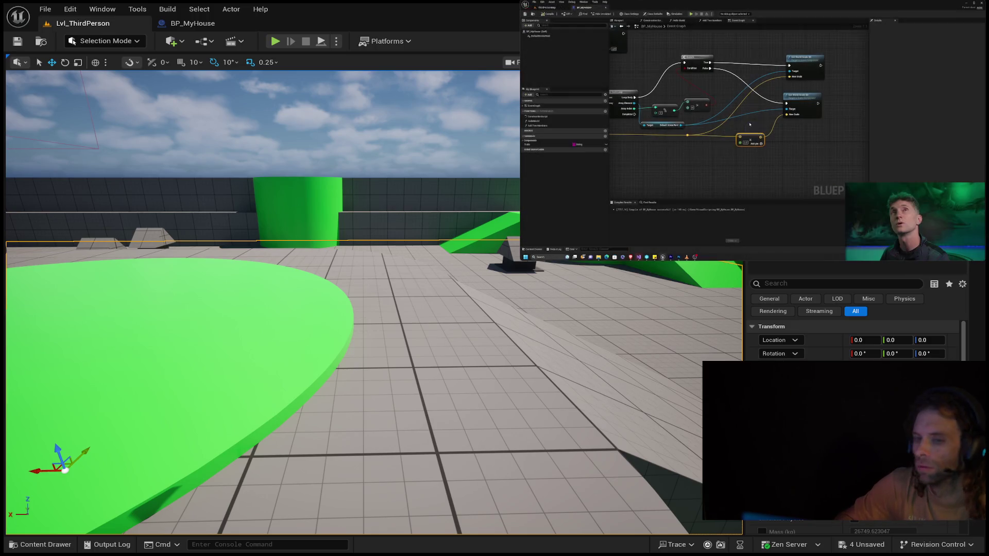
left_click(193, 24)
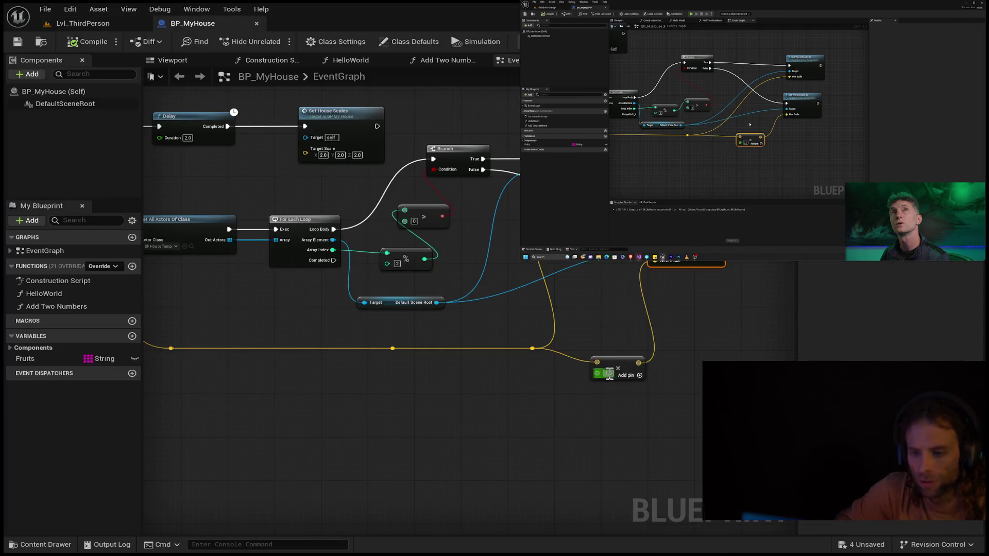
type("2")
key("Return")
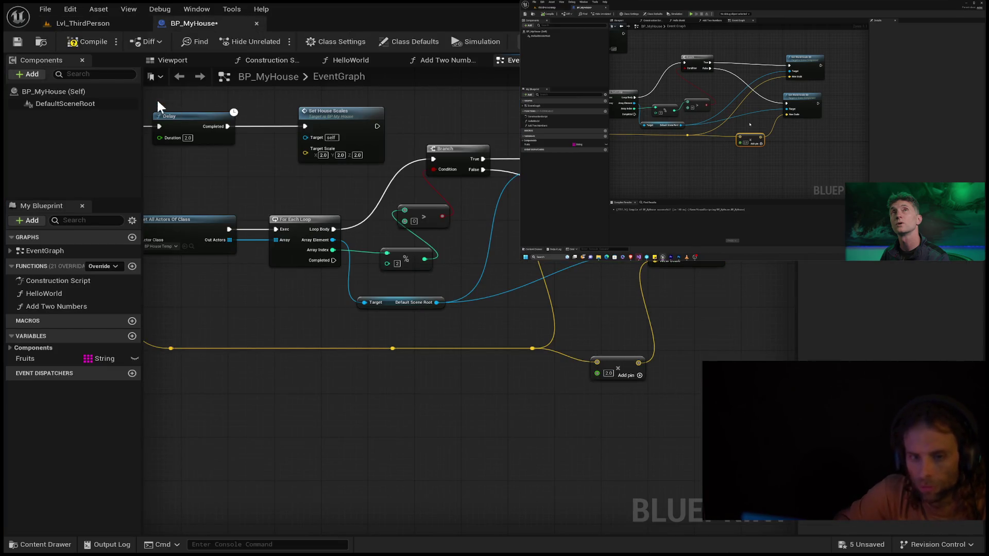
left_click(98, 44)
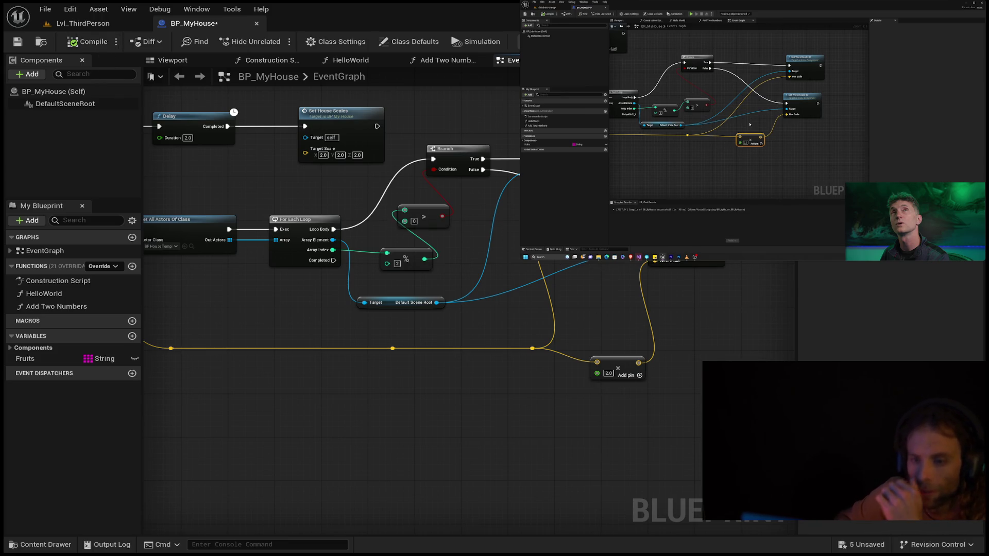
Step: Resume the reference video, then pause it again
left_click(753, 130)
left_click(752, 130)
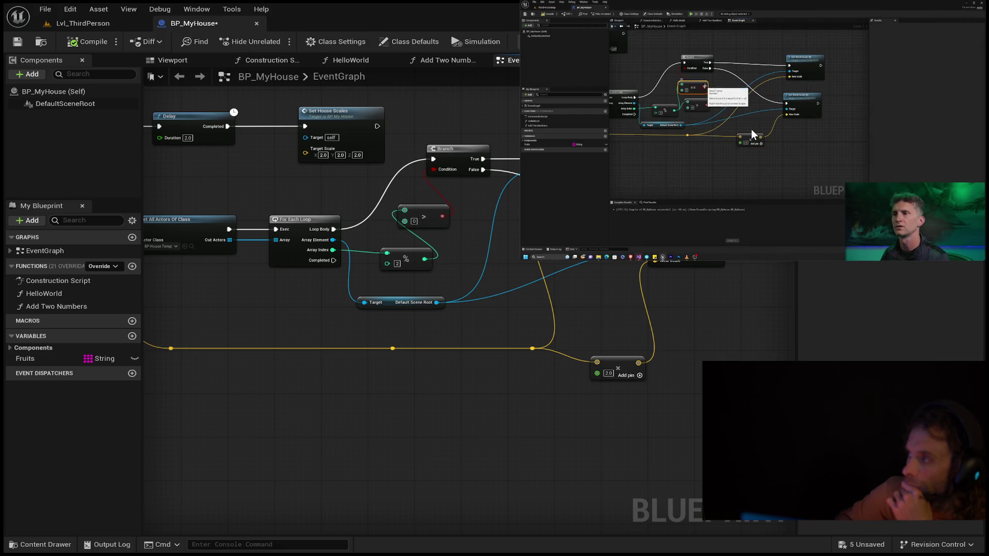
left_click(751, 129)
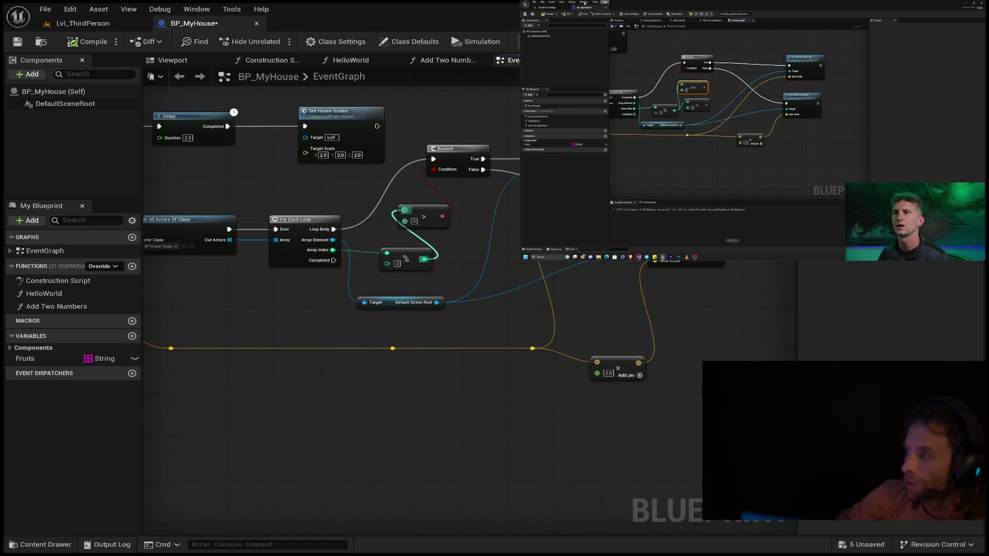
Step: Move the > node aside and place a new == node fed by the % result below the Branch
left_click_drag(423, 211, 481, 216)
left_click_drag(424, 259, 439, 247)
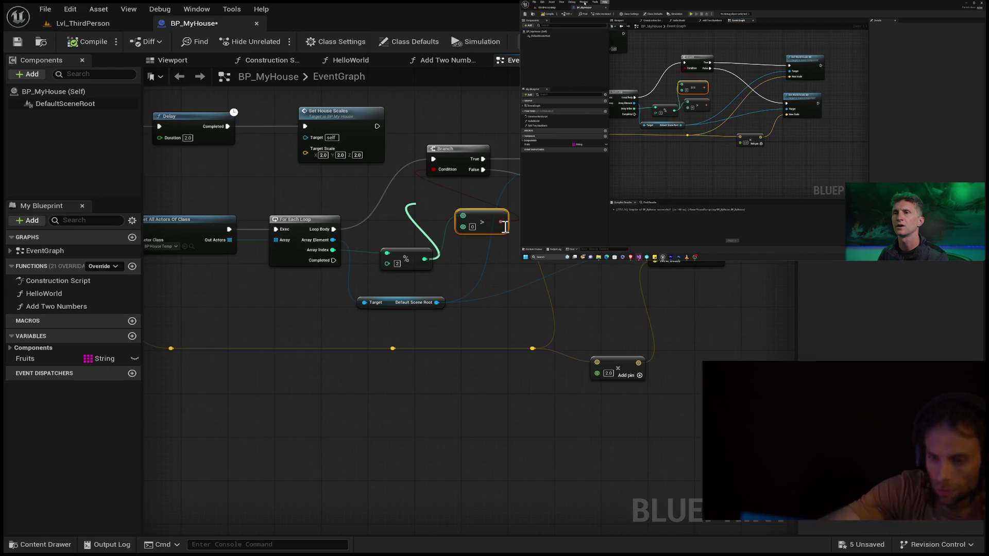
key("ctrl+z")
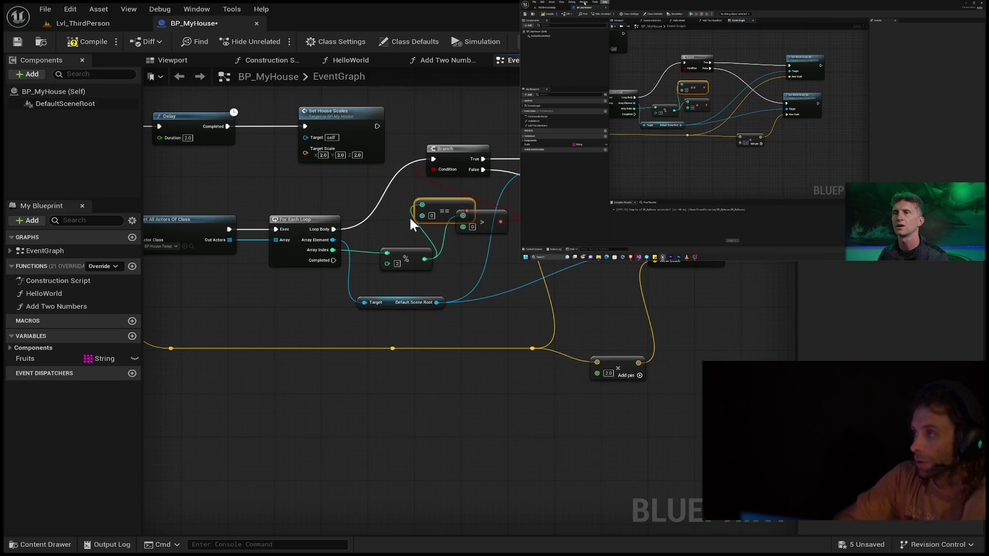
mouse_move(439, 201)
left_mouse_down()
mouse_move(407, 189)
mouse_move(420, 206)
left_mouse_up()
left_click(428, 175)
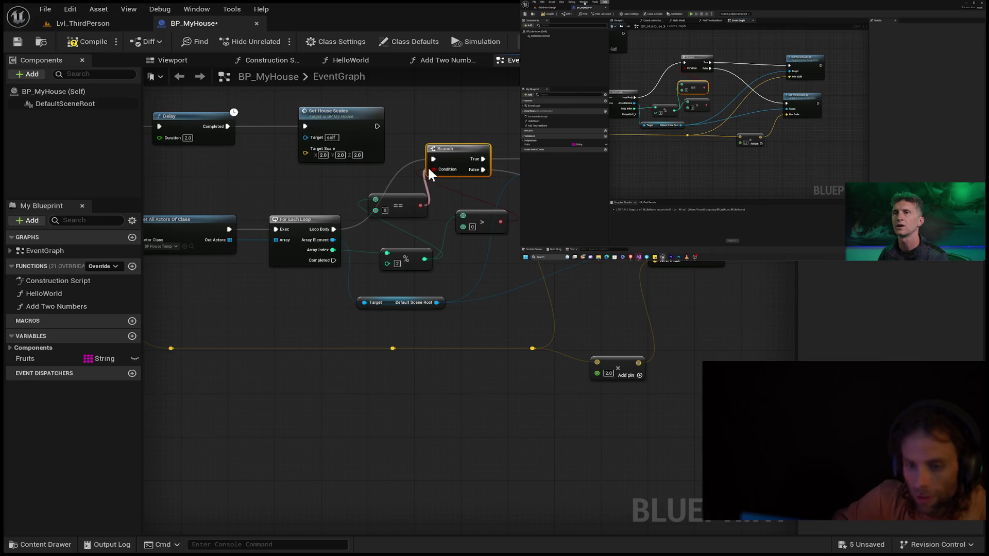
left_click_drag(409, 203, 421, 221)
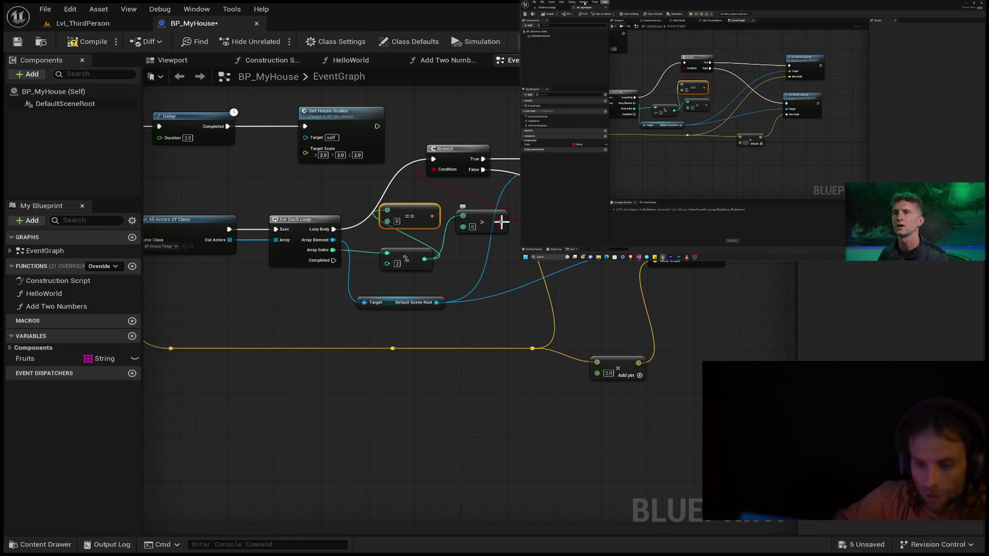
Step: Replace the Branch Condition's old link with the == node's output
left_click_drag(501, 222, 501, 221)
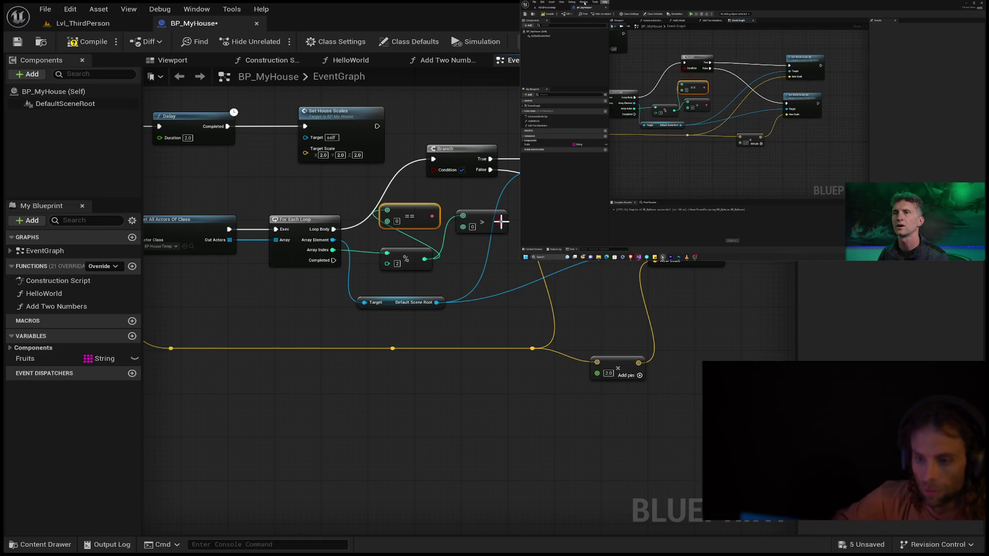
left_click_drag(432, 173, 433, 171)
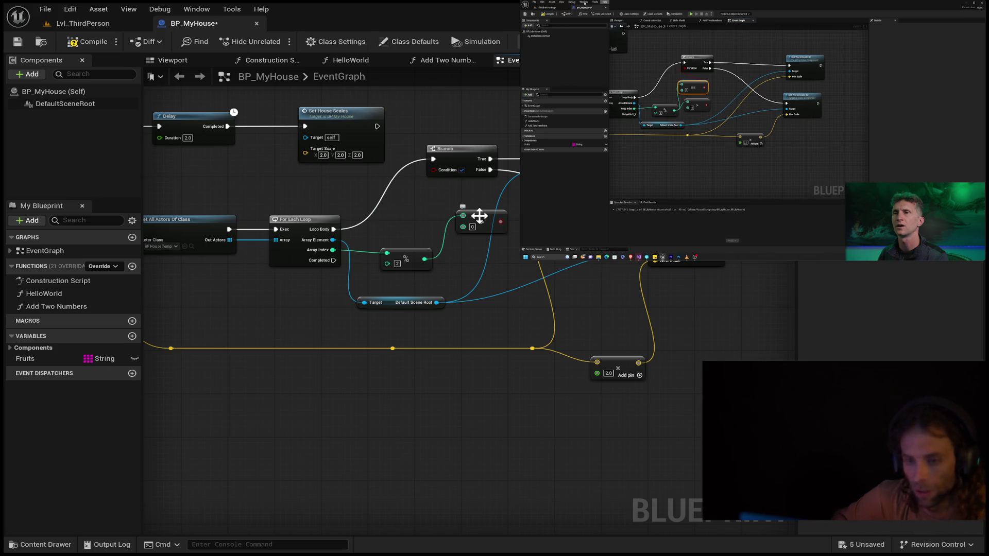
left_click(445, 189)
left_click(477, 216)
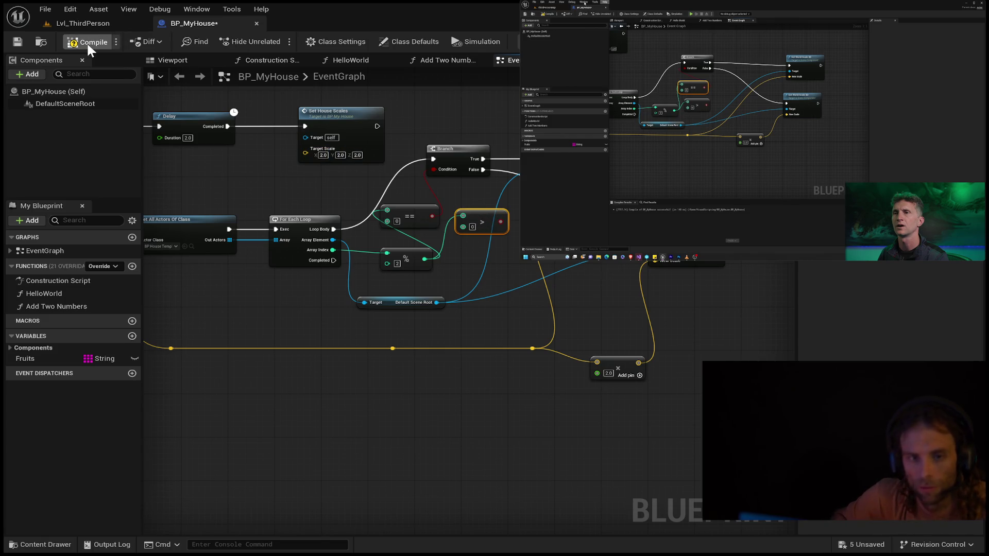
Step: Play-test Lvl_ThirdPerson, running and jumping with WASD and Space, then stop with Esc
left_click(86, 20)
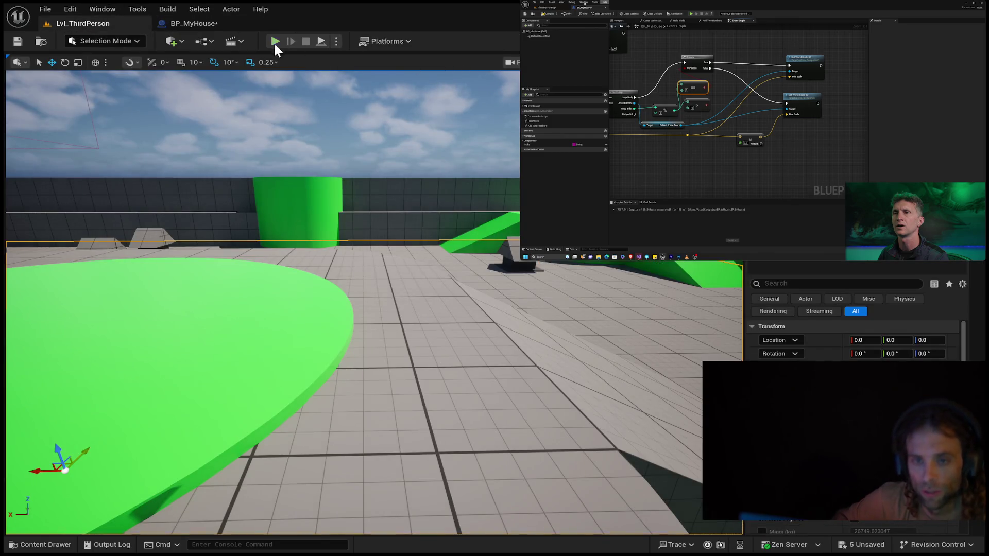
left_click(275, 41)
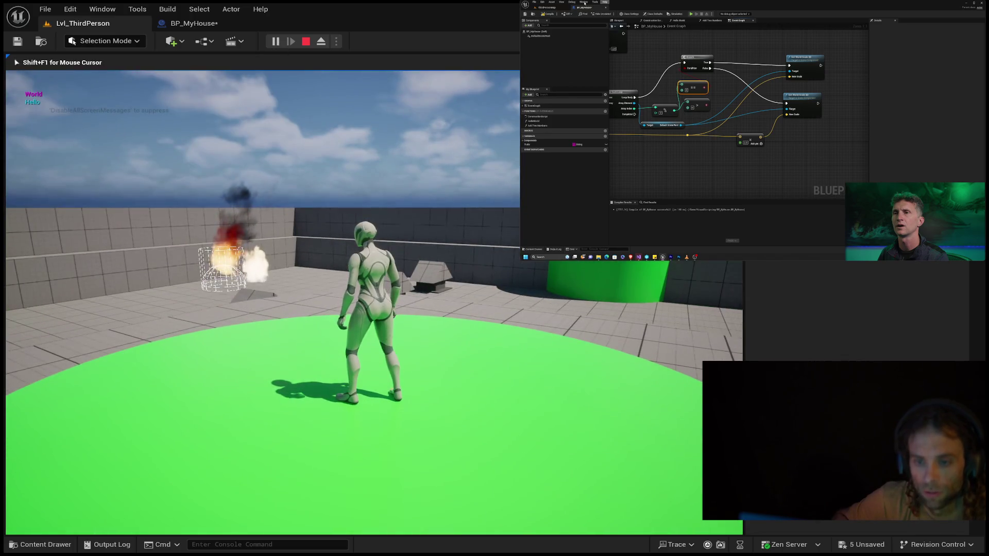
key("s")
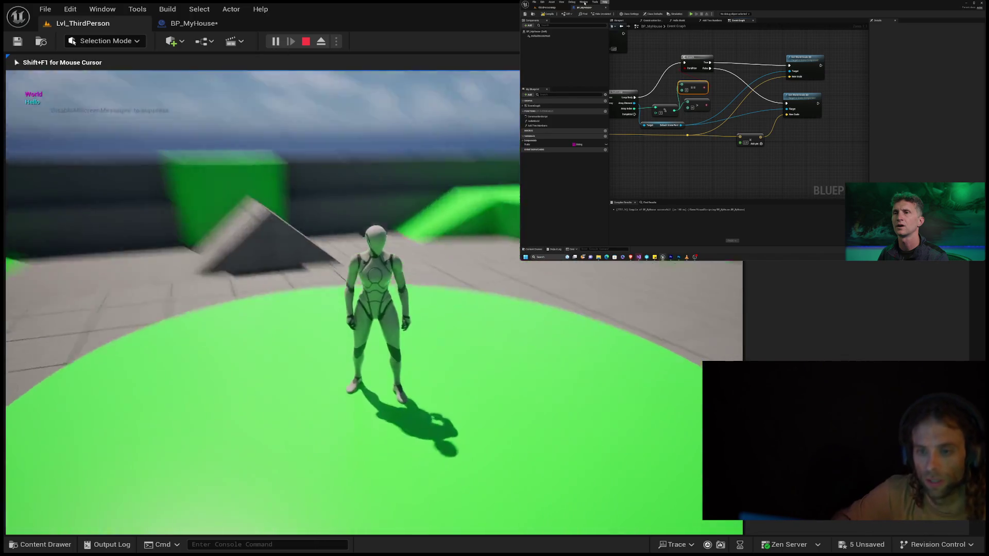
key("w")
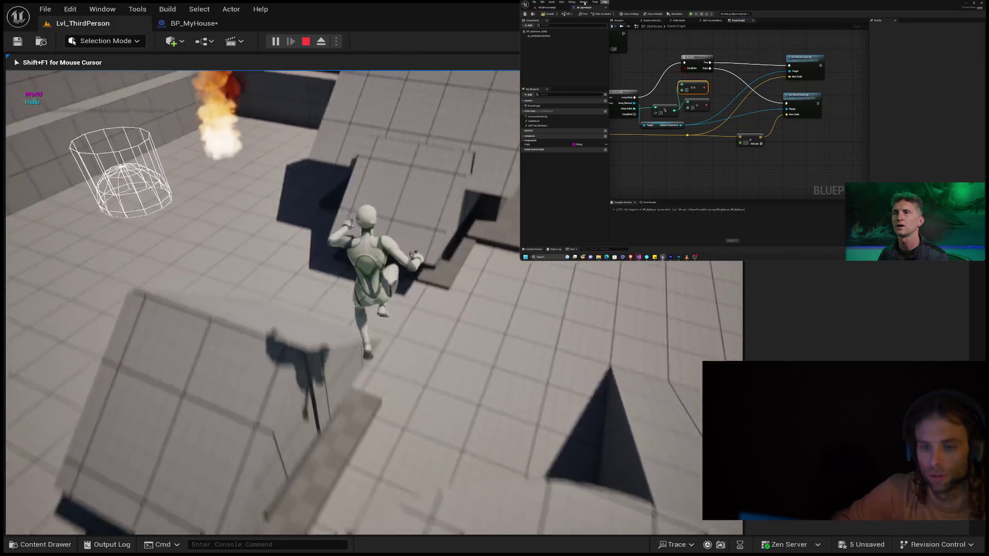
key("s")
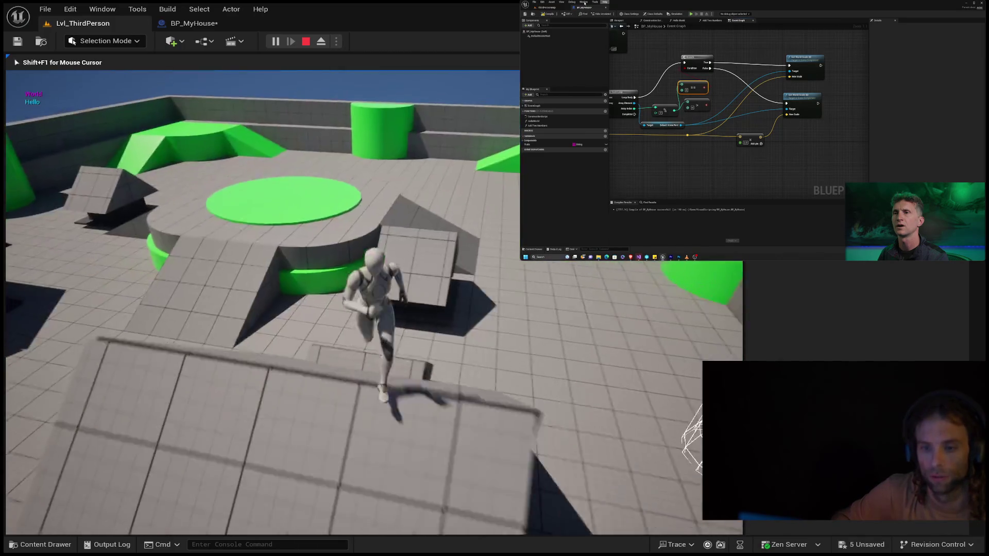
key("w")
key("space")
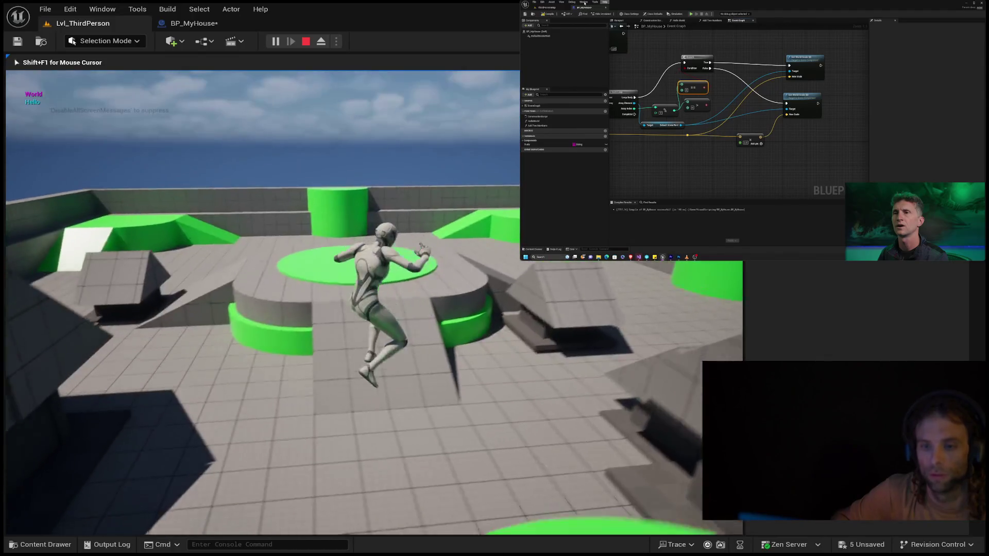
key("s")
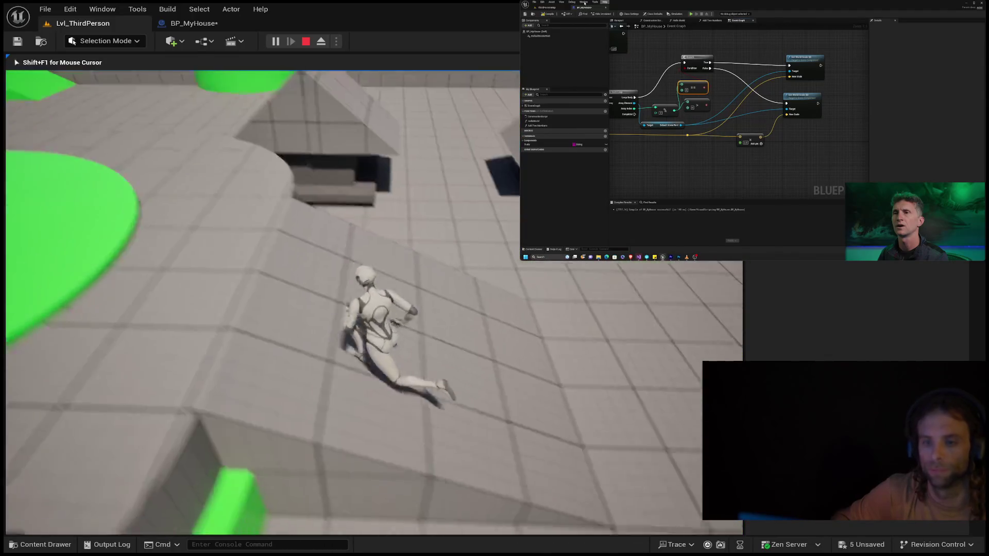
key("Escape")
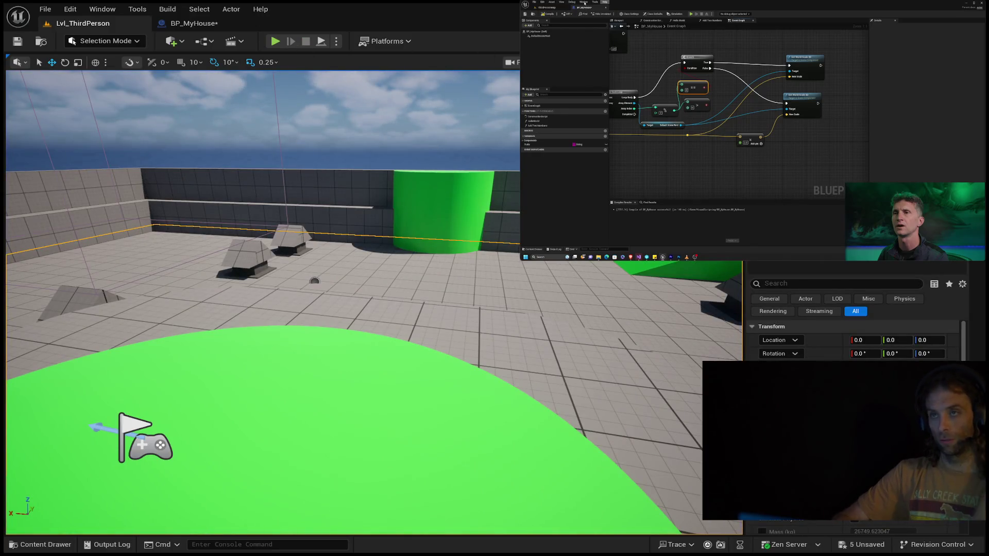
left_click(753, 130)
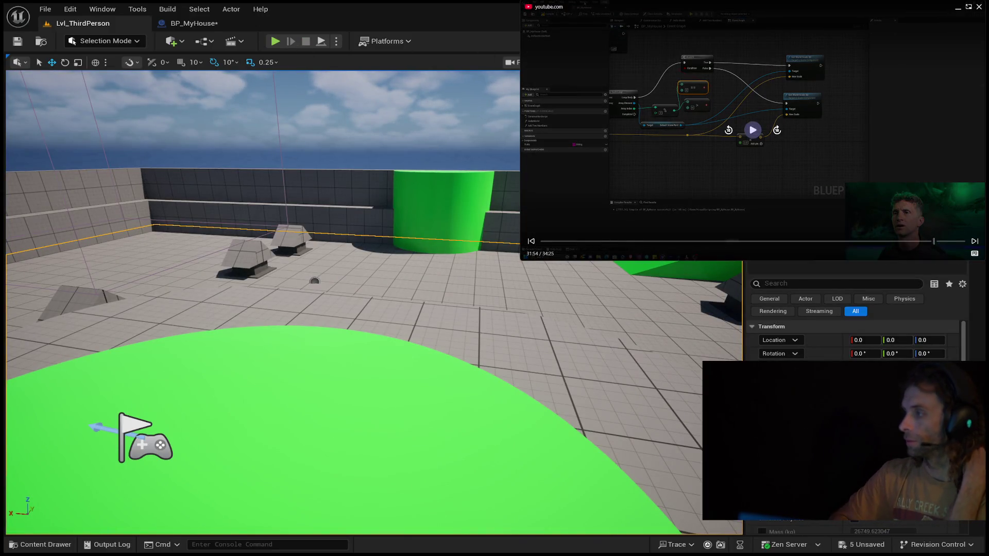
left_click(753, 134)
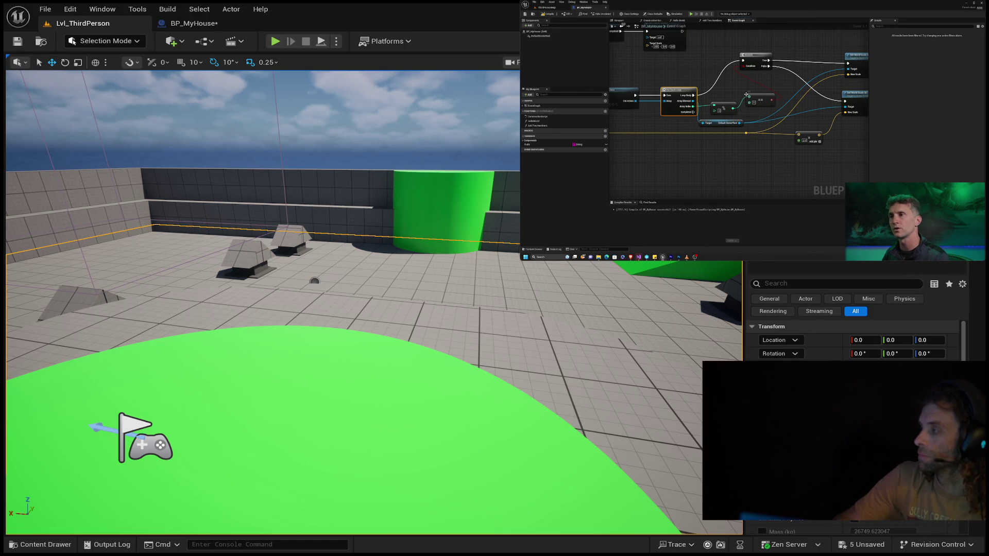
mouse_move(768, 10)
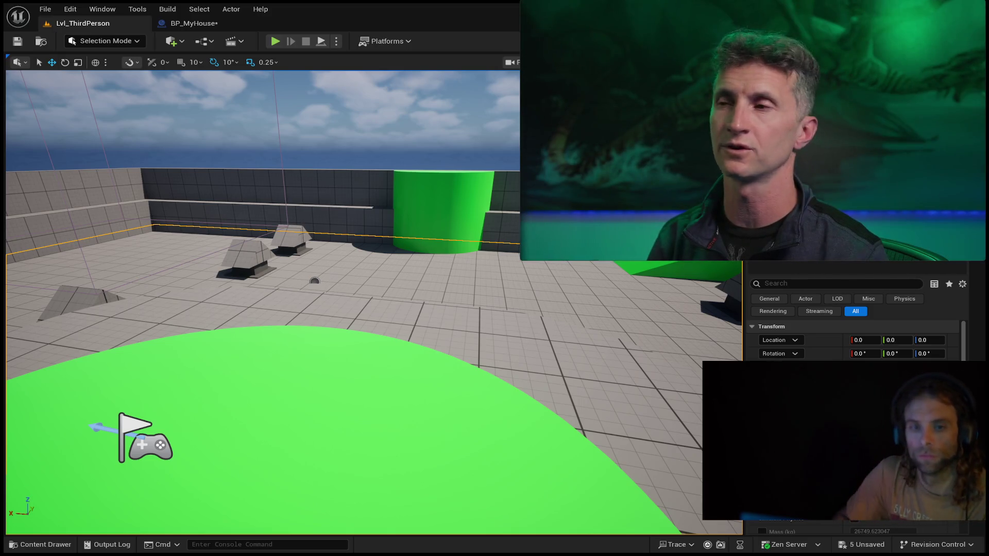
Step: In BP_MyHouse, nudge the == node right and move the > node down beside the % node
left_click(227, 26)
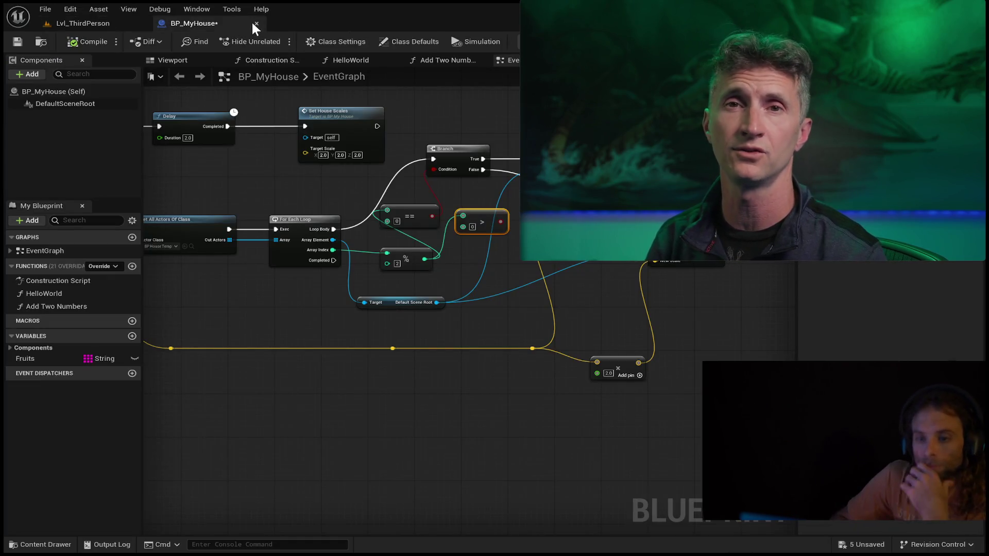
mouse_move(407, 214)
left_mouse_down()
mouse_move(418, 213)
mouse_move(406, 227)
mouse_move(407, 215)
left_mouse_up()
mouse_move(493, 221)
left_mouse_down()
mouse_move(499, 260)
mouse_move(490, 256)
left_mouse_up()
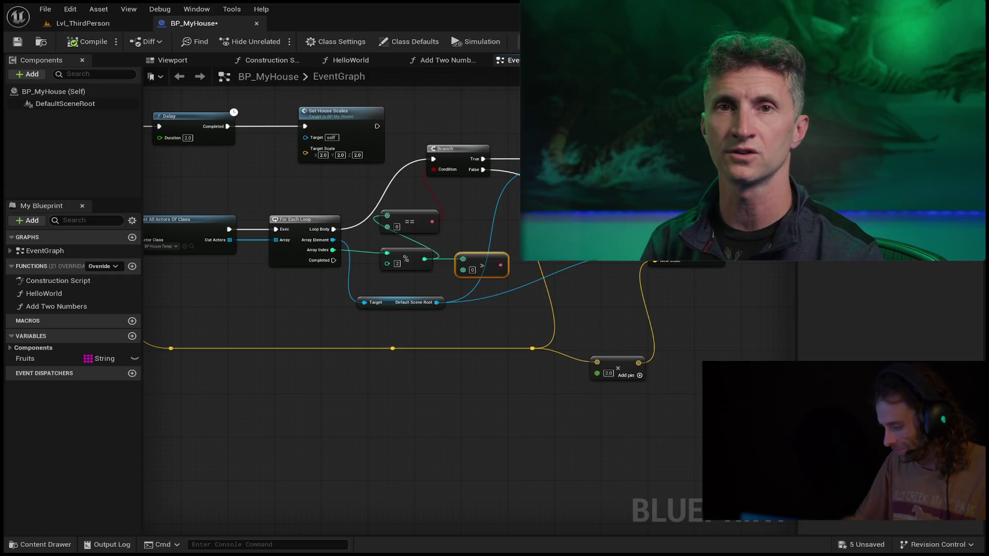
mouse_move(741, 136)
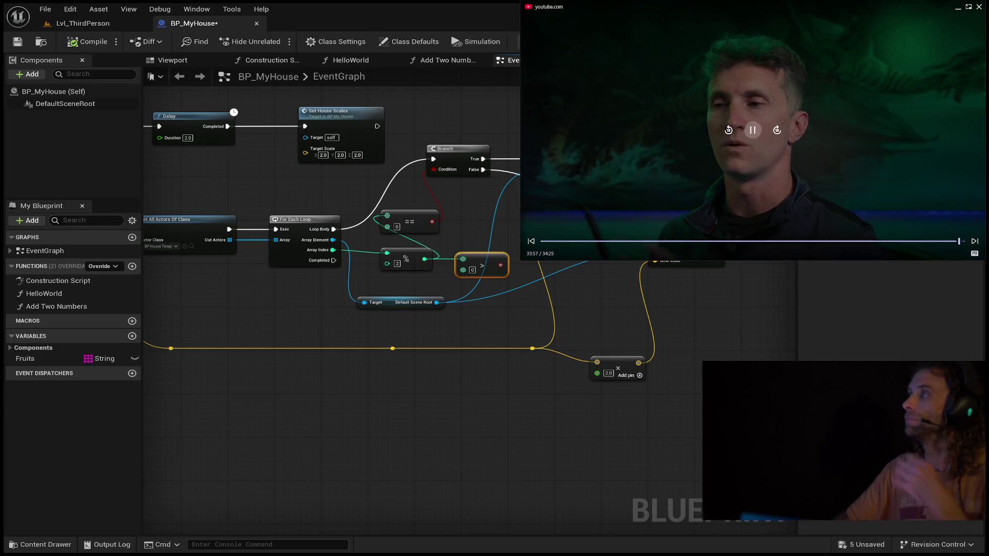
Step: Pause the reference video and save all changes with File > Save All
left_click(745, 133)
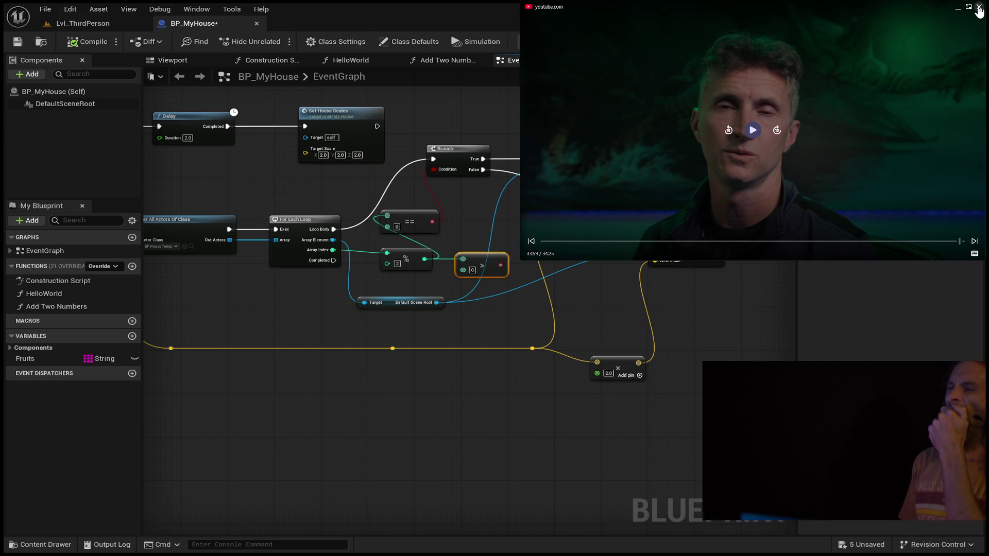
left_click(47, 9)
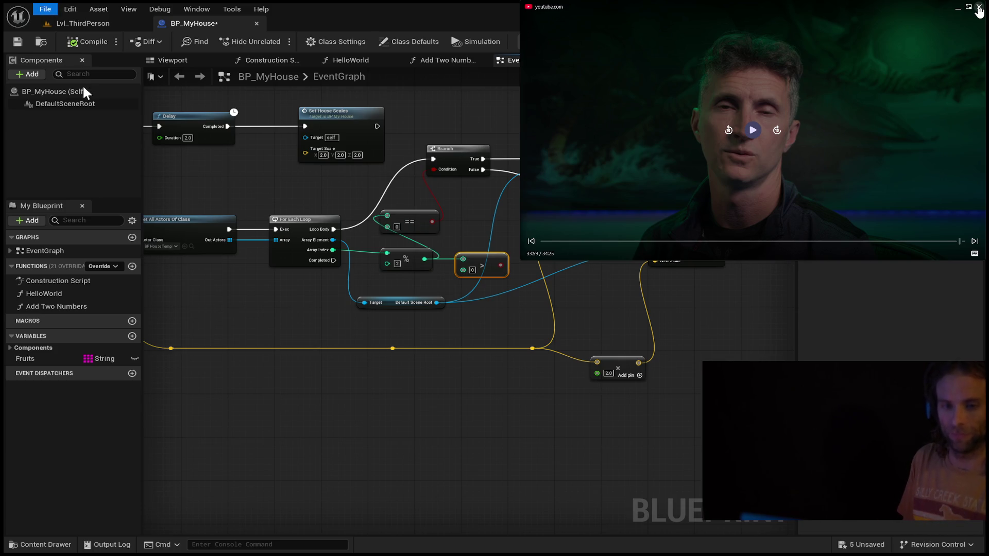
left_click(90, 67)
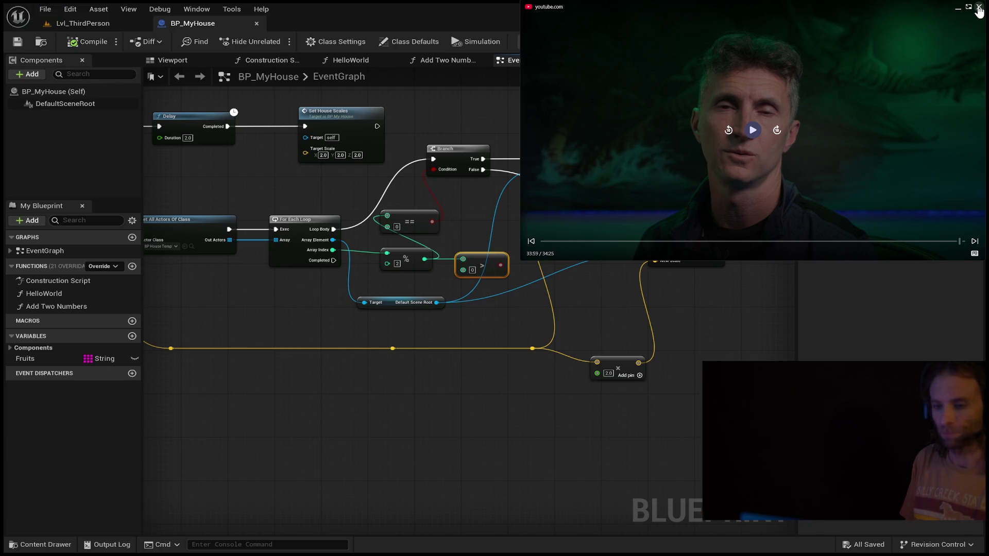